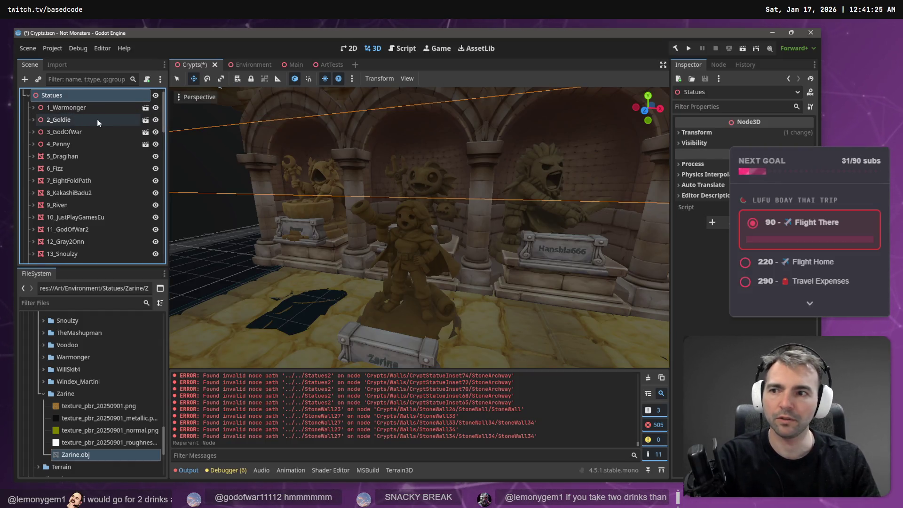
- Rerun Run Placement on the Crypts root to log each statue inset's distance, then deselect
key("Left")
key("Left")
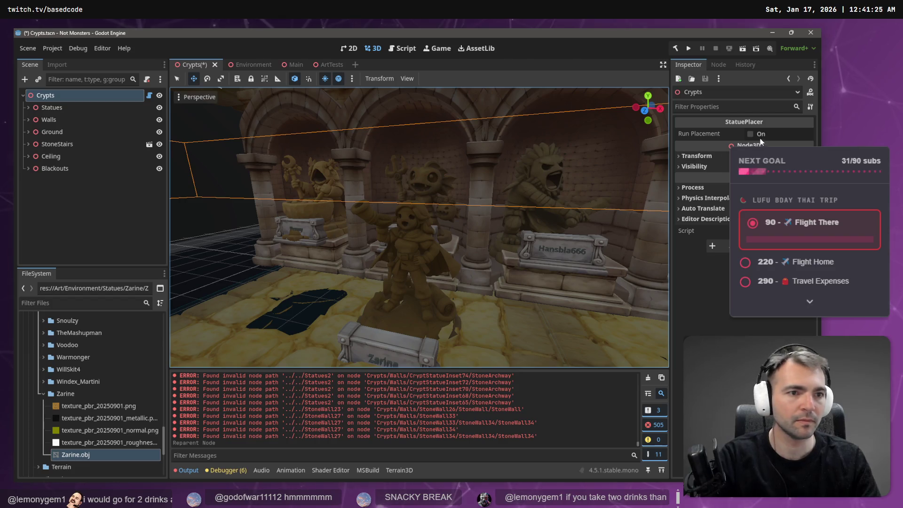
left_click(758, 134)
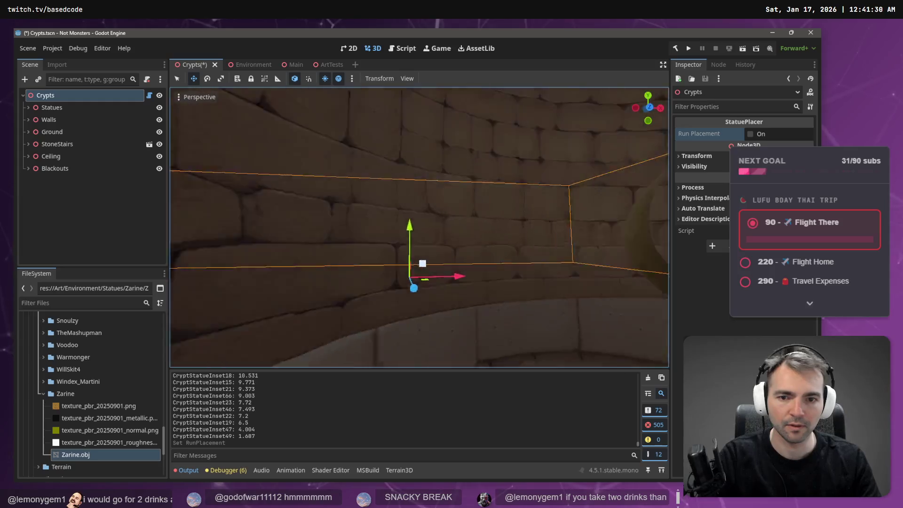
left_click(83, 222)
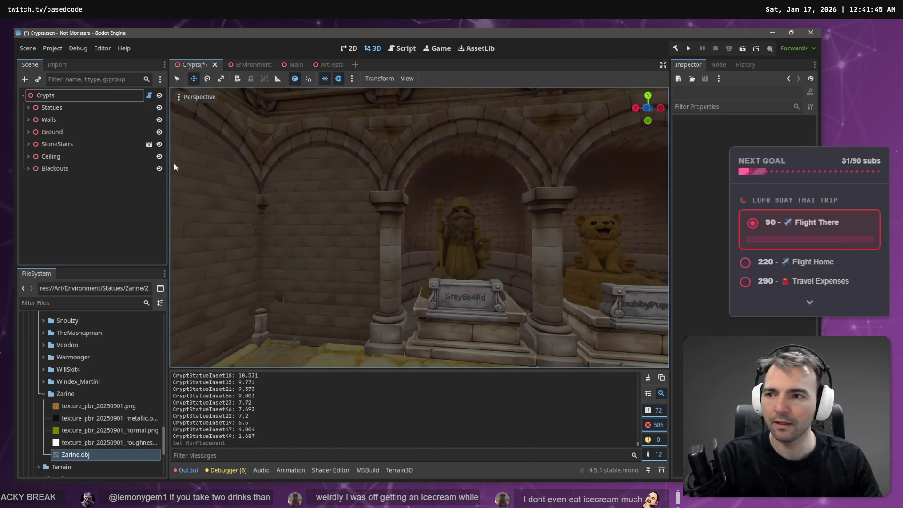
- Filter the scene tree for 'zar' and frame the 51_Zarine statue and the Haybay inset
left_click(84, 79)
type("zar")
left_click(69, 96)
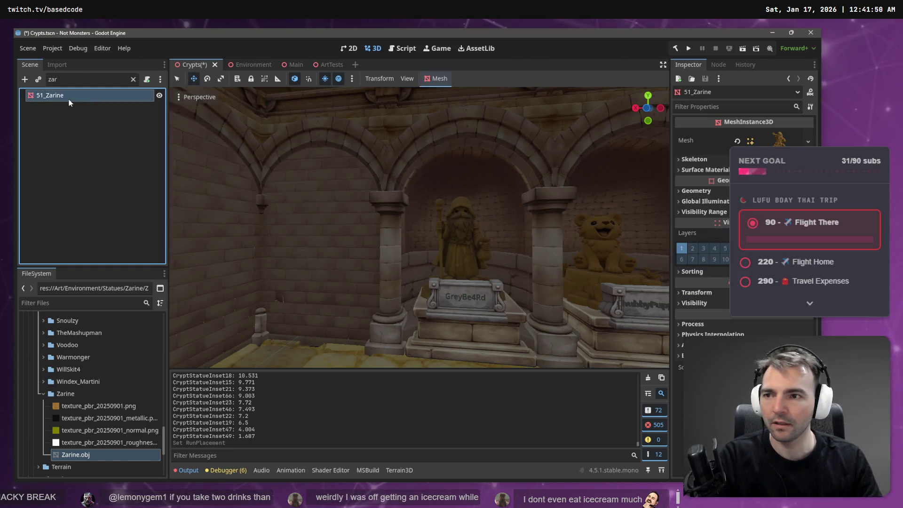
key("f")
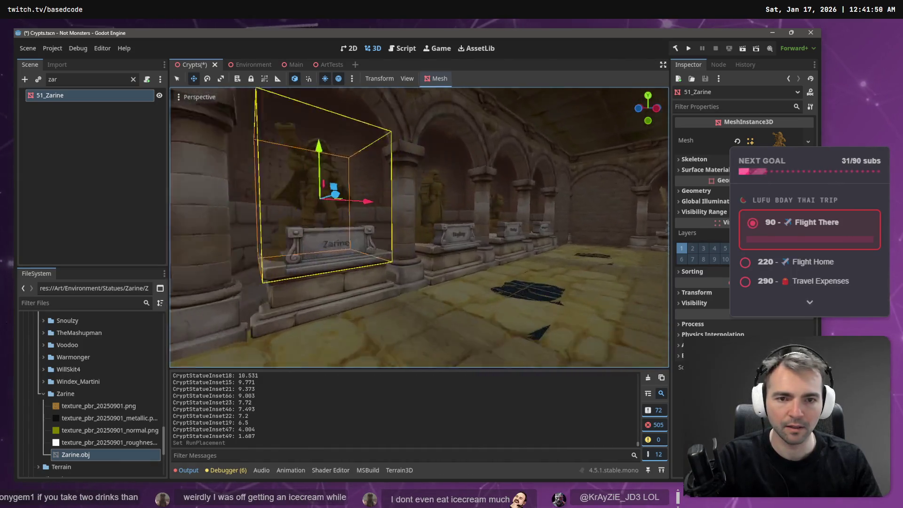
left_click(491, 196)
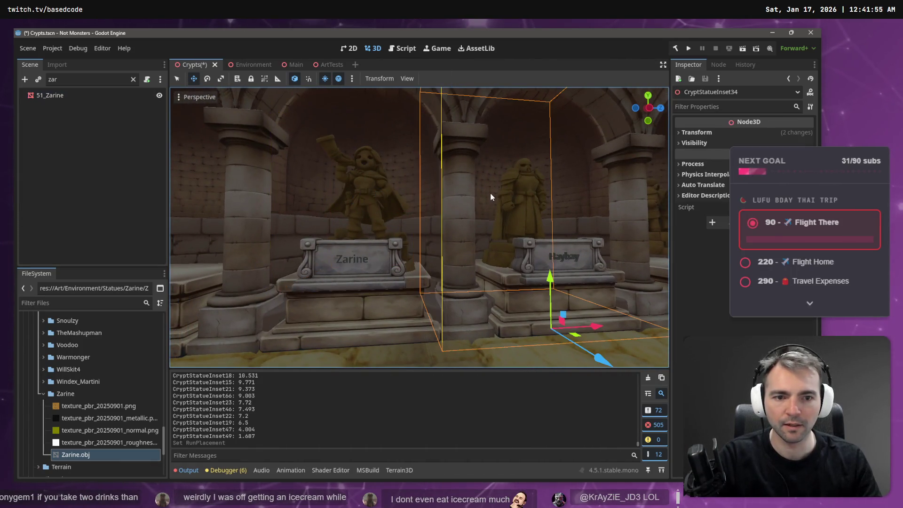
key("f")
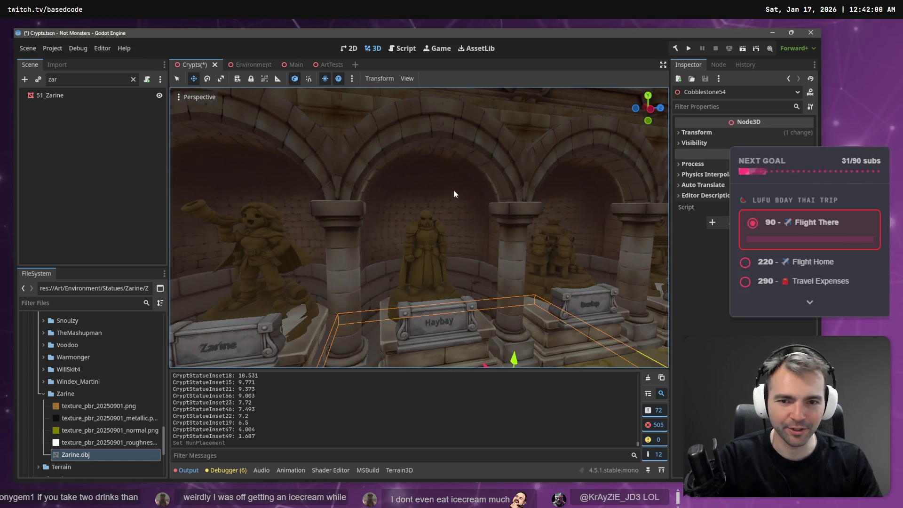
left_click(454, 190)
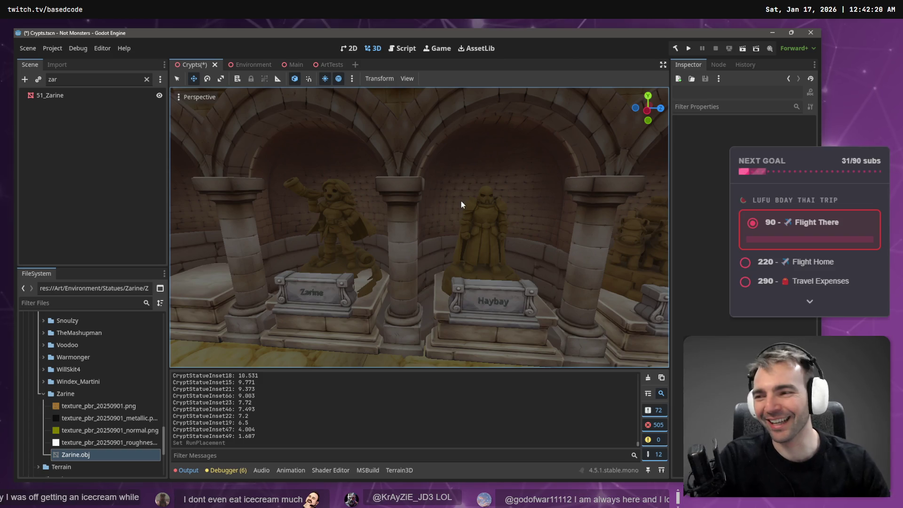
- Freelook down the crypt corridor, save the Crypts scene, and switch to the Environment scene
right_click(369, 182)
key("w")
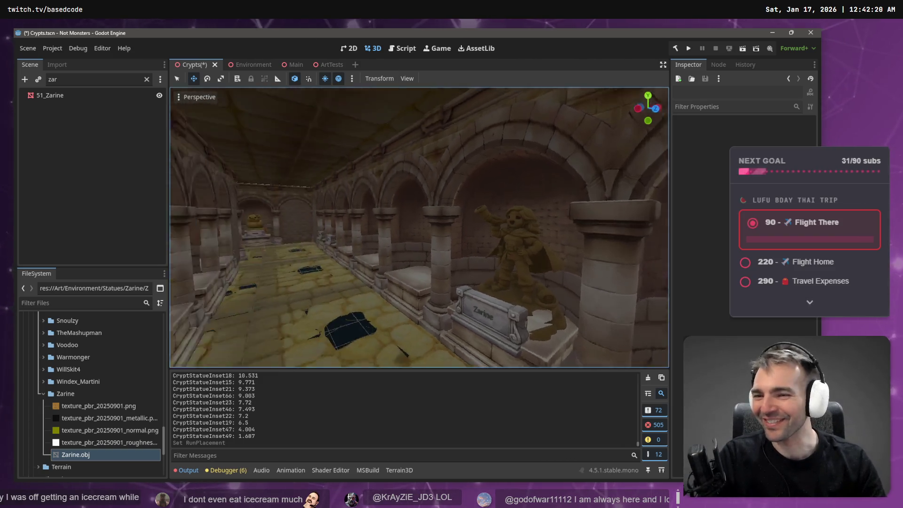
key("w")
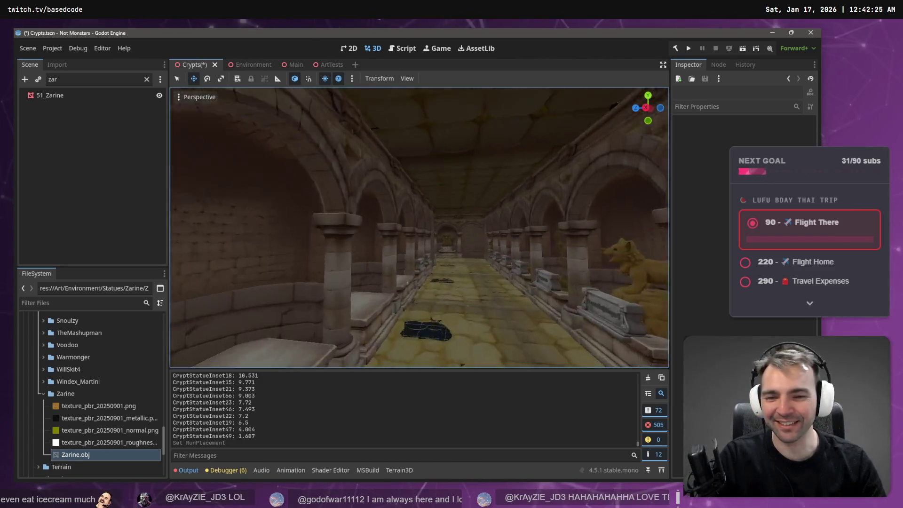
key("w")
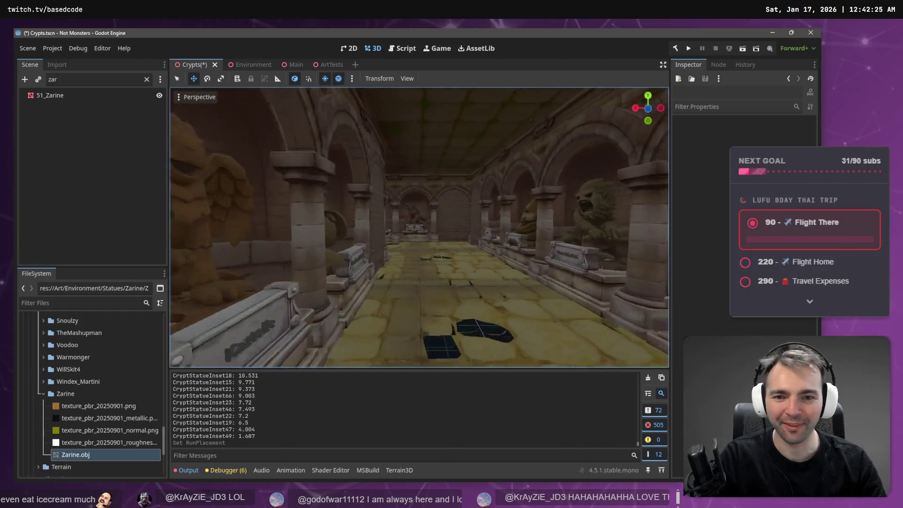
key("w")
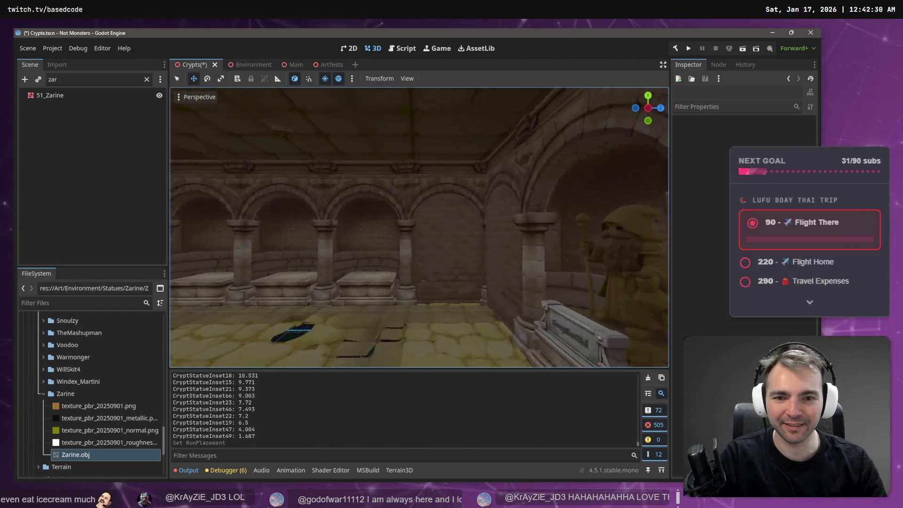
key("w")
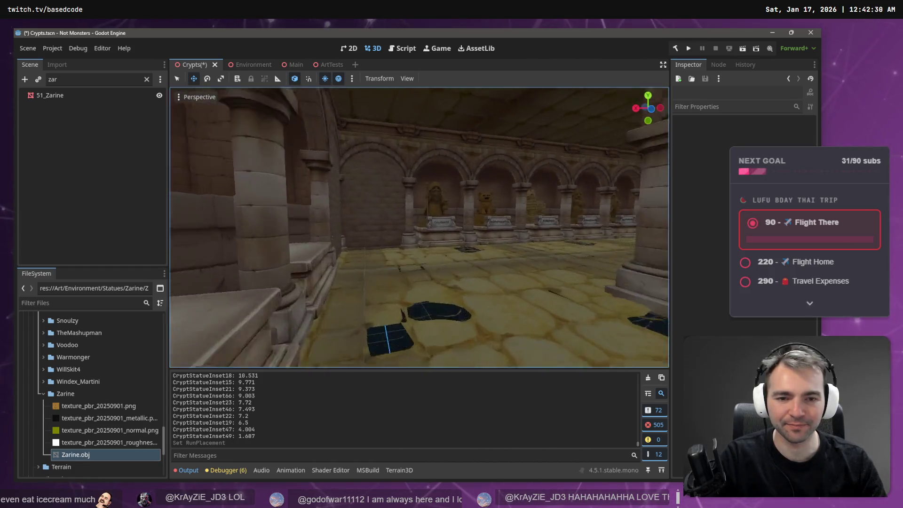
key("w")
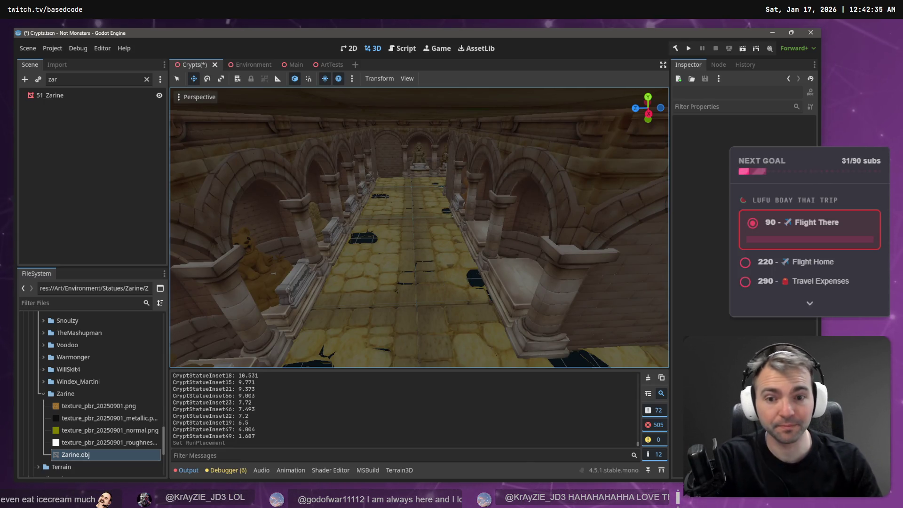
key("w")
key("s")
key("ctrl+s")
left_click(240, 66)
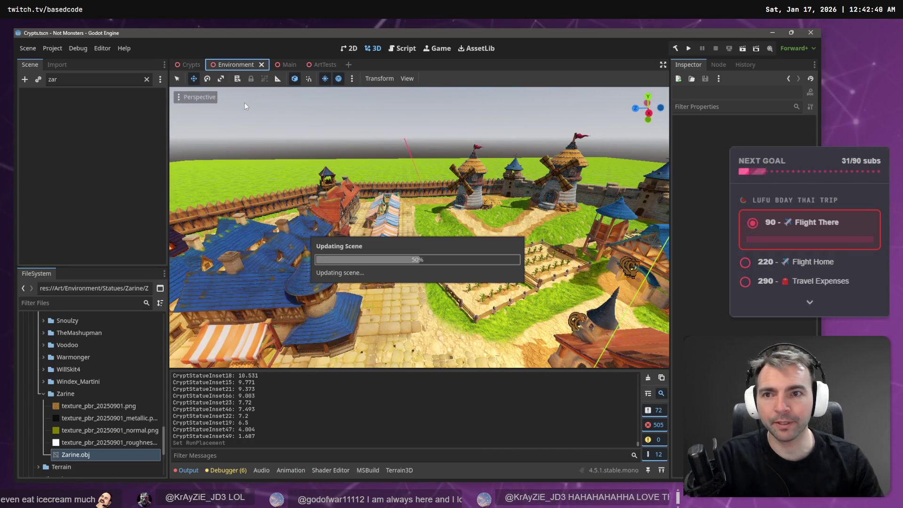
- Fly from the town's church and castle into the statue-lined crypt arcade, then switch to Chrome
key("w")
key("w")
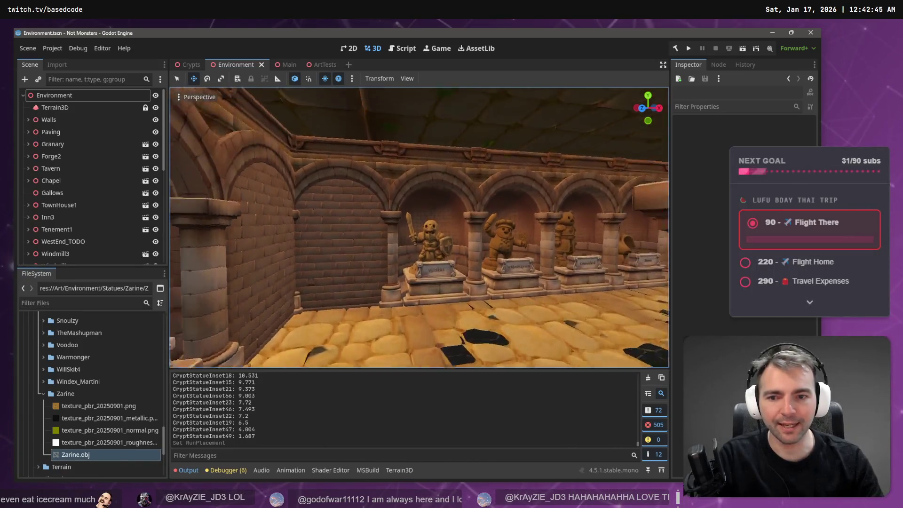
key("w")
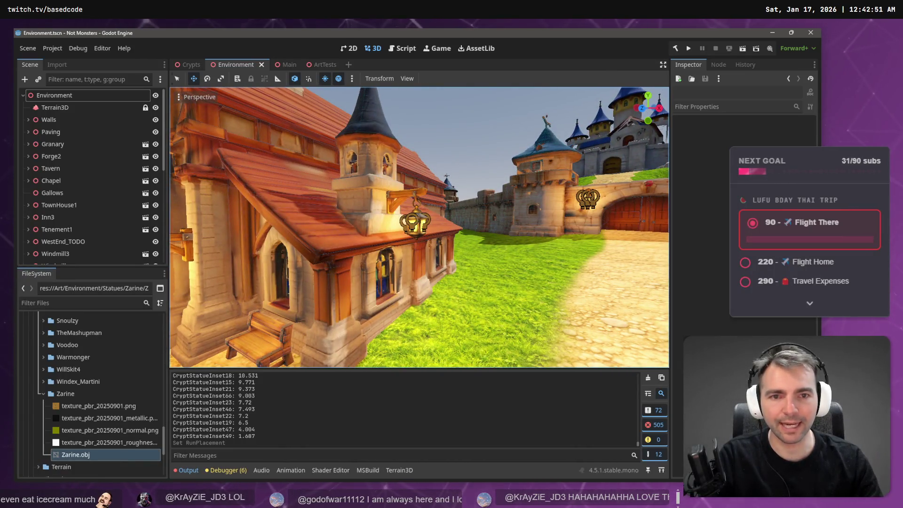
key("q")
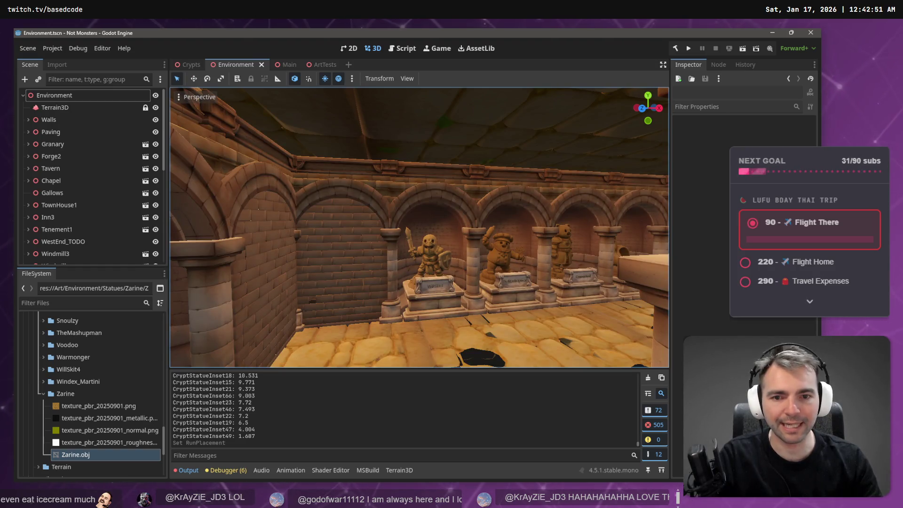
key("w")
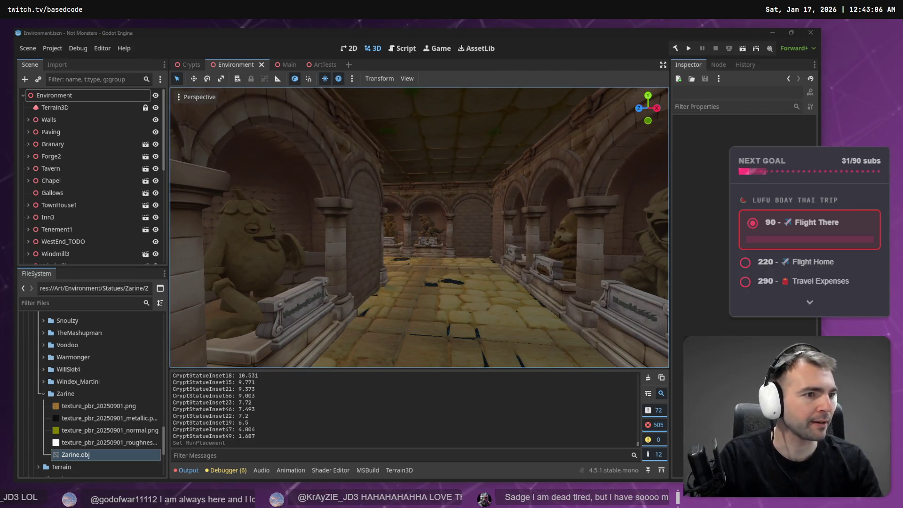
key("alt+Tab")
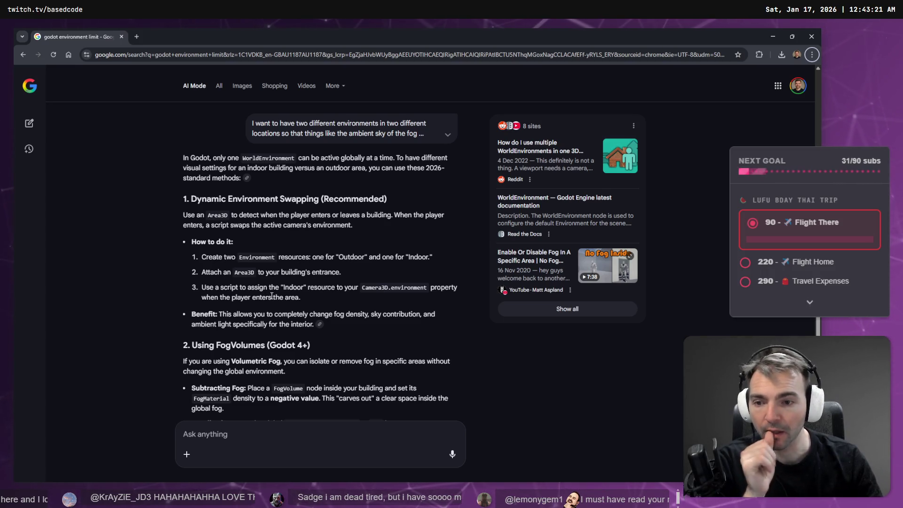
- Read the AI Mode answer on per-area environments with Area3D, then return to Godot
key("alt+Tab")
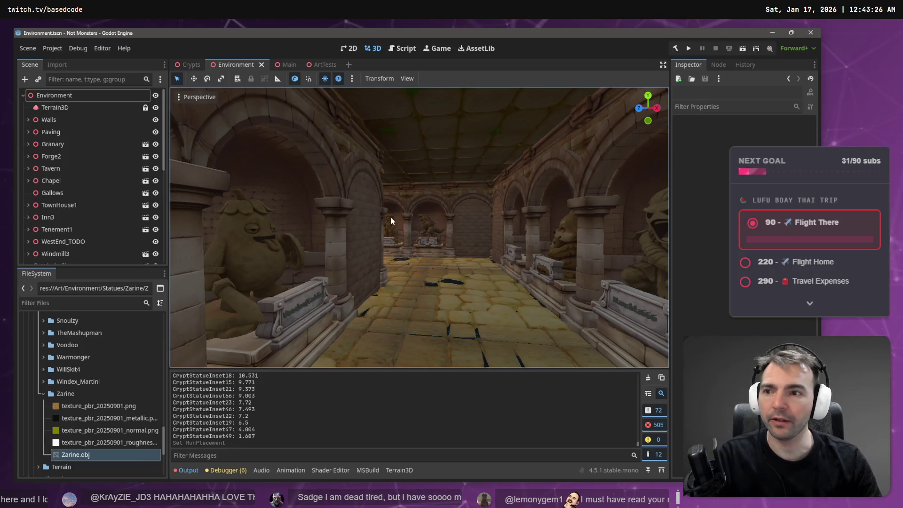
right_click(391, 221)
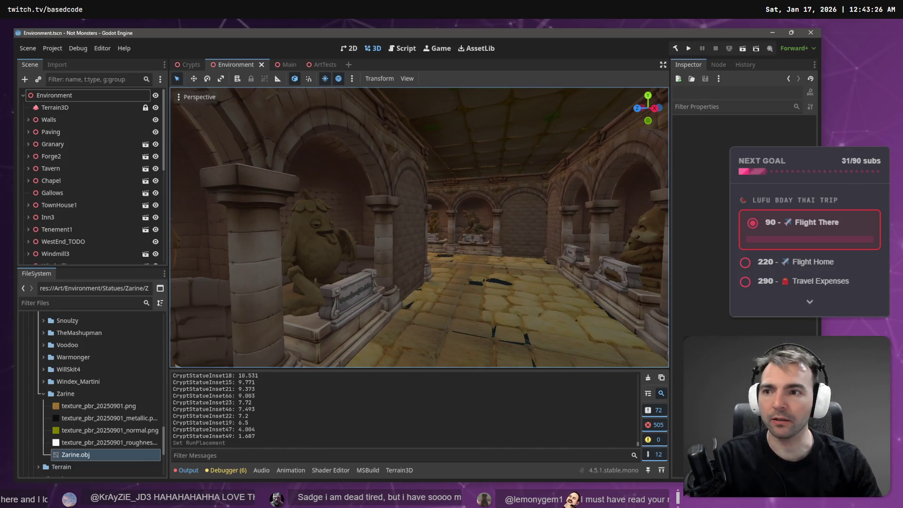
left_click(23, 95)
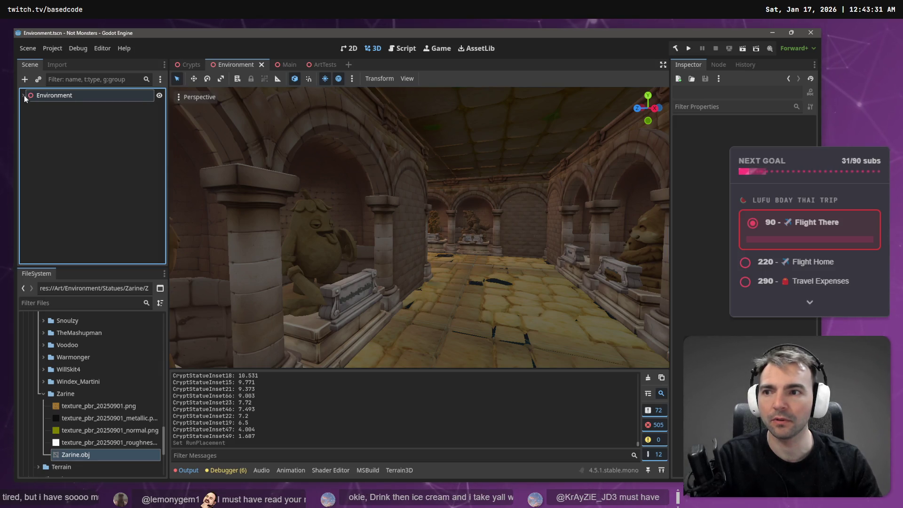
right_click(50, 98)
left_click(83, 105)
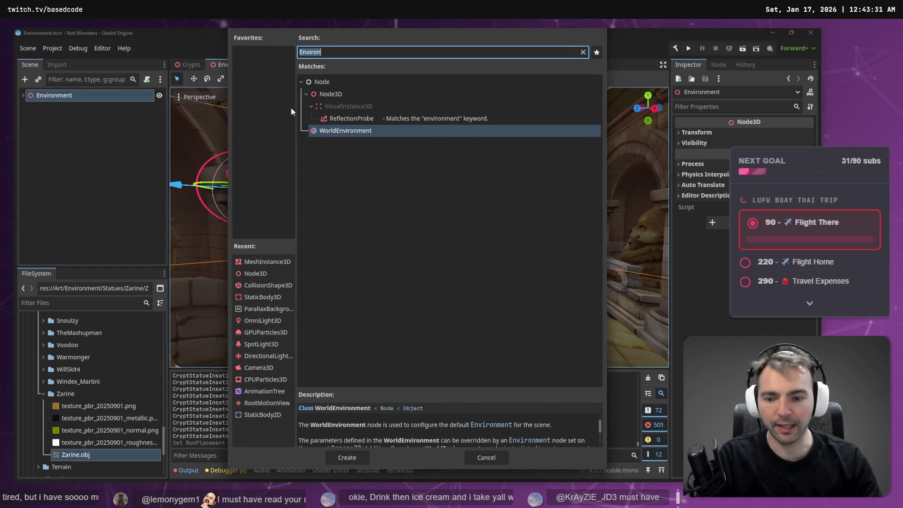
type("Area")
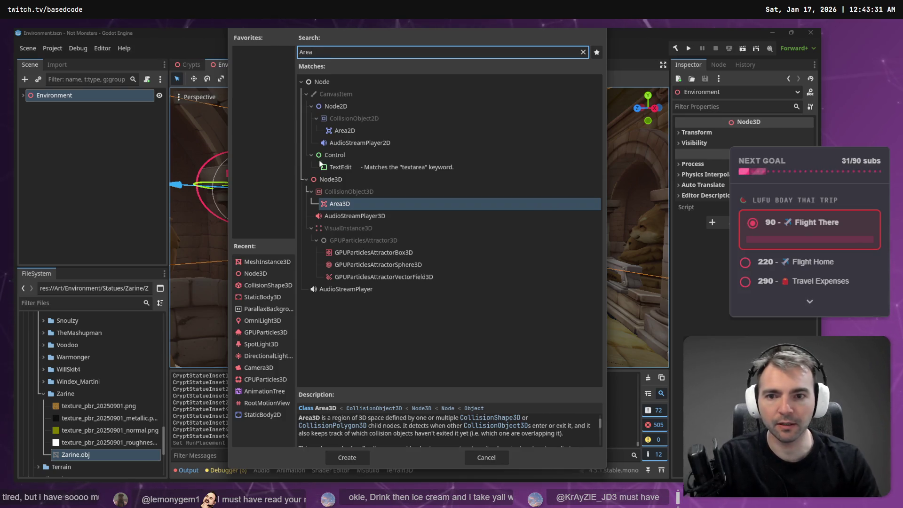
left_click(345, 206)
double_click(346, 205)
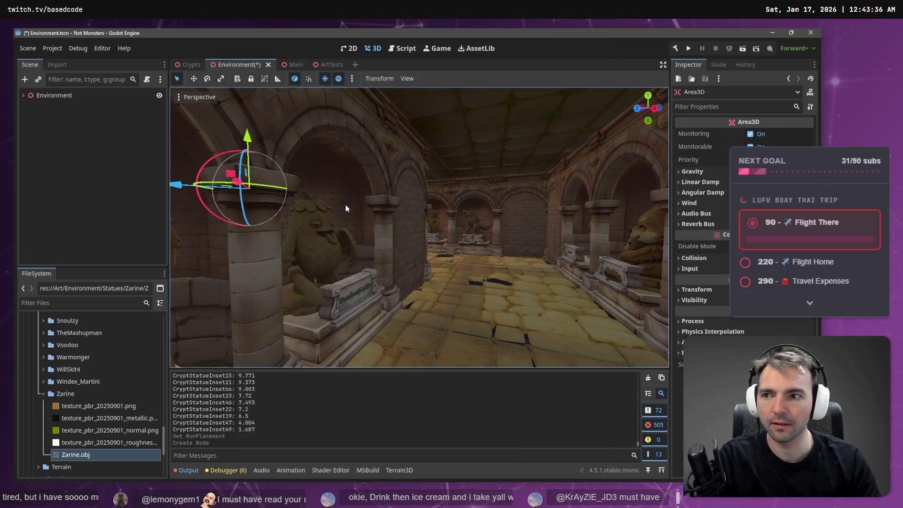
left_click(23, 95)
scroll(75, 193, "down", 10)
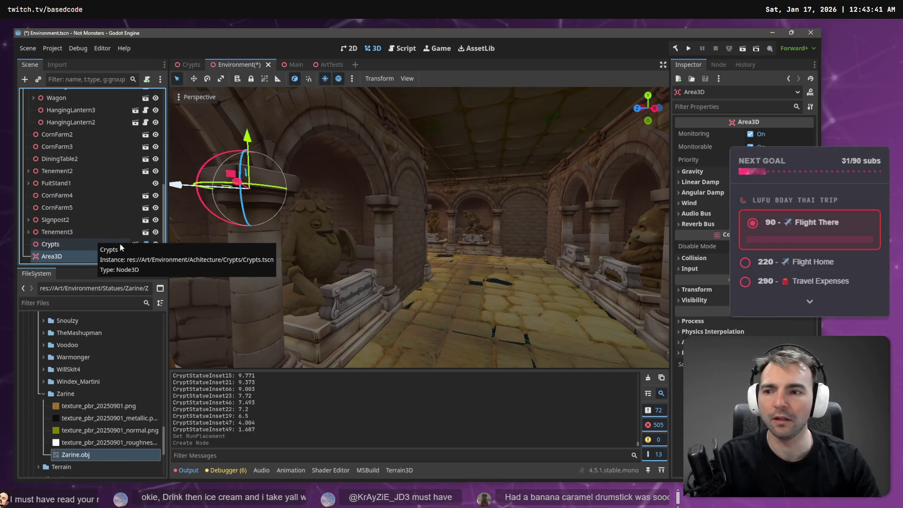
key("ctrl+z")
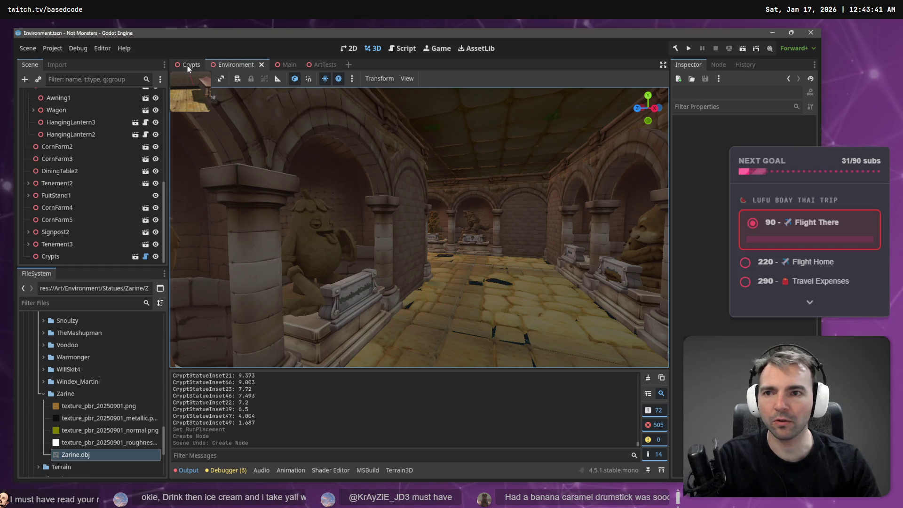
- Add an Area3D child node under the Crypts root in the Crypts scene
left_click(188, 66)
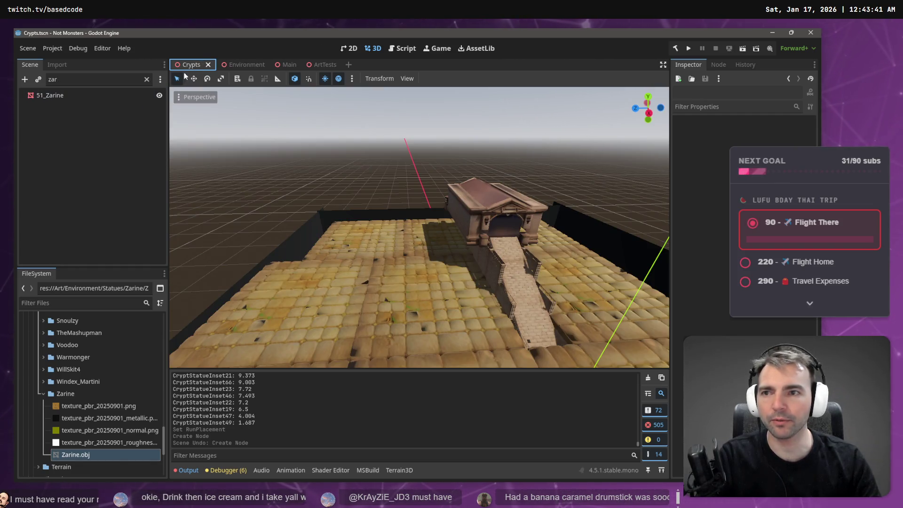
left_click(147, 80)
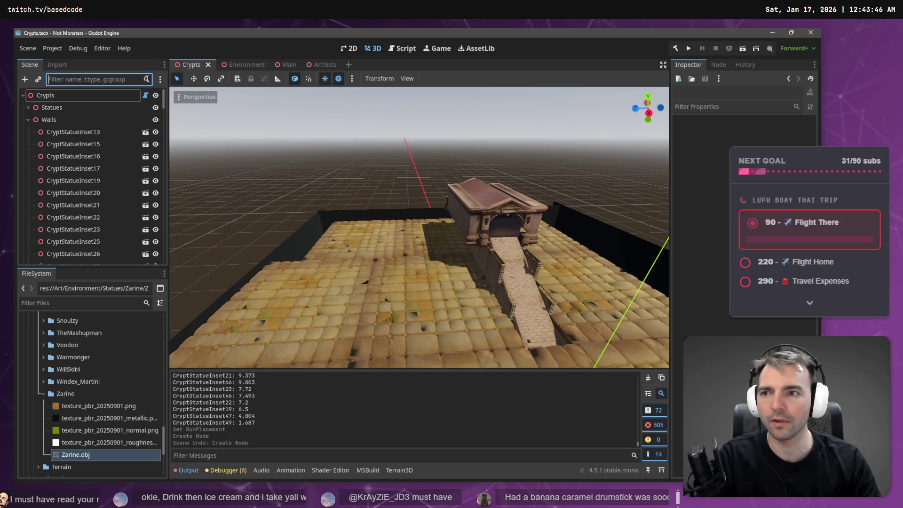
right_click(69, 97)
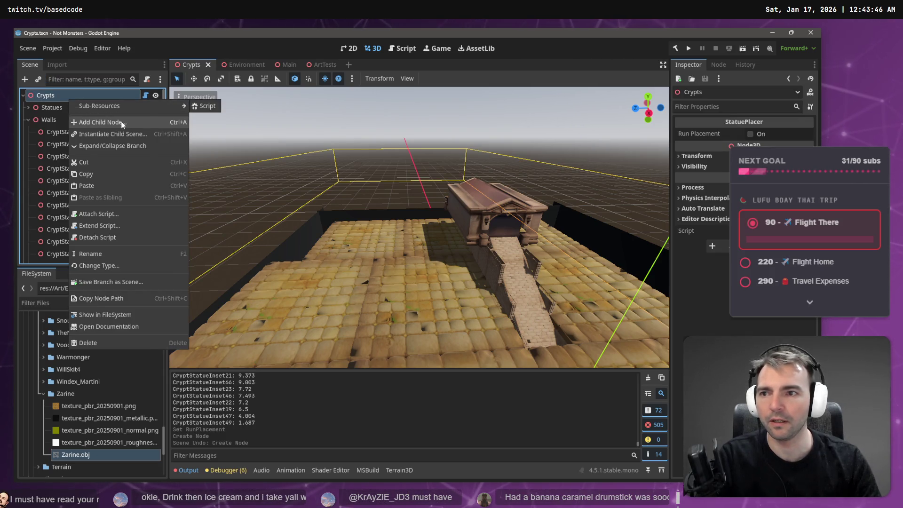
left_click(165, 122)
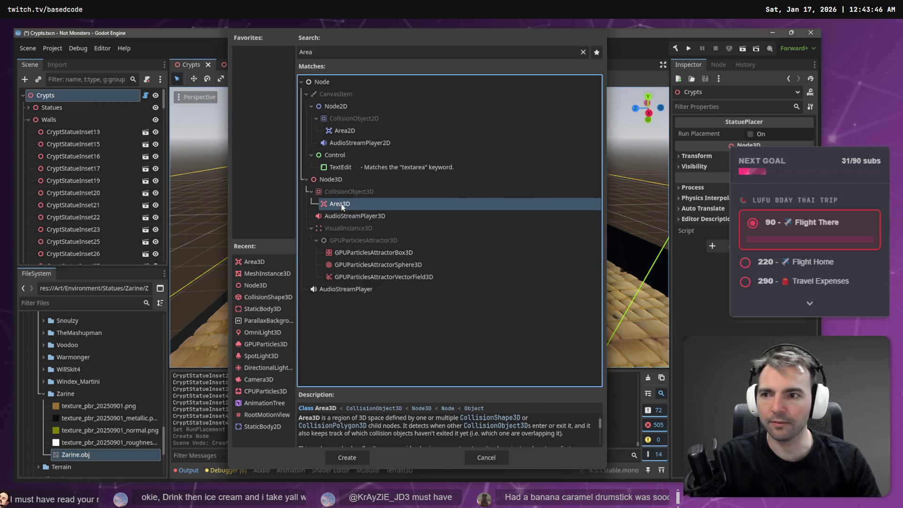
double_click(340, 204)
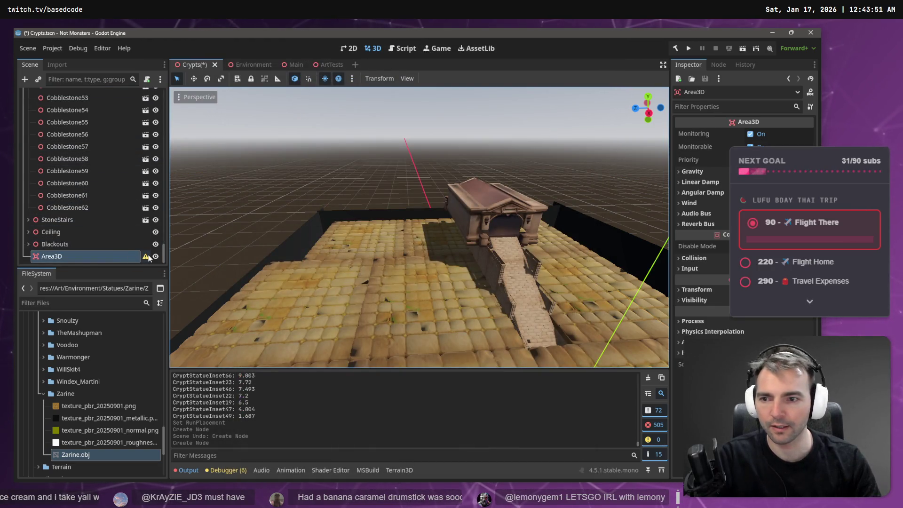
mouse_move(148, 257)
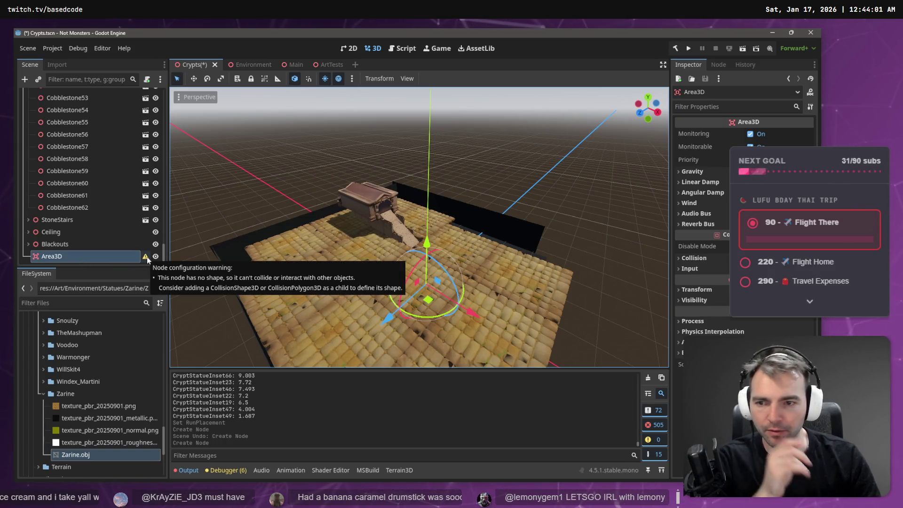
right_click(87, 252)
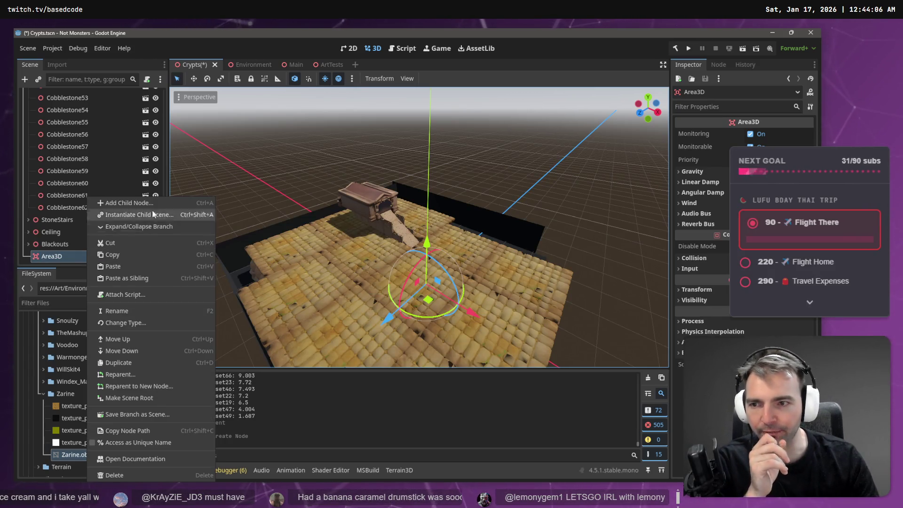
- Add a CollisionShape3D under Area3D and give it a BoxShape3D shape
left_click(167, 208)
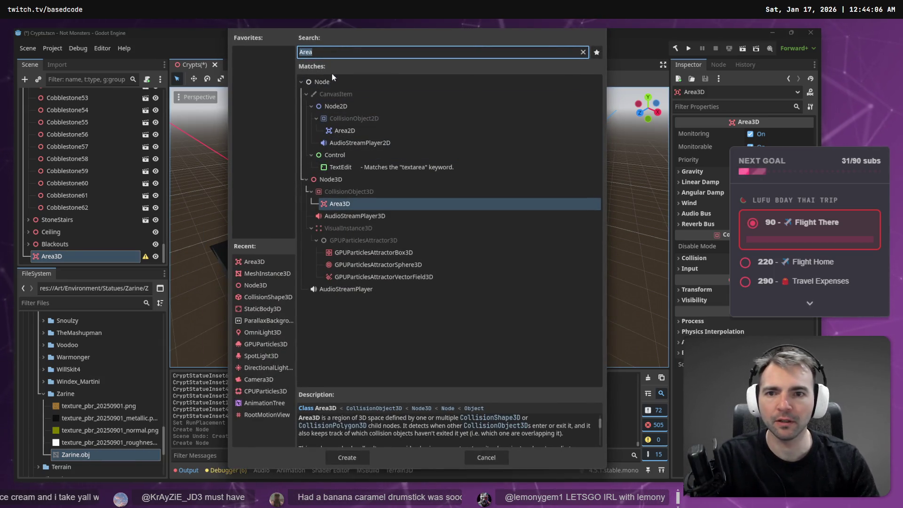
type("s")
key("BackSpace")
type("Colli")
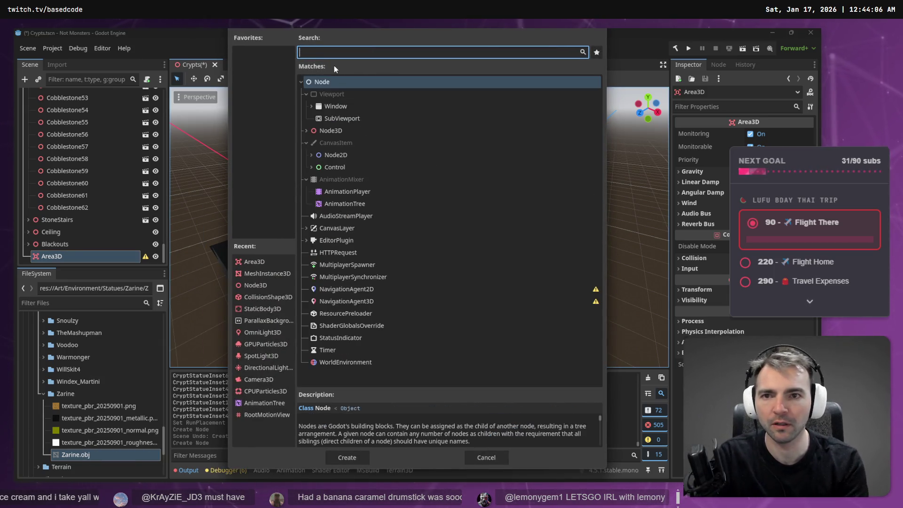
type("sion")
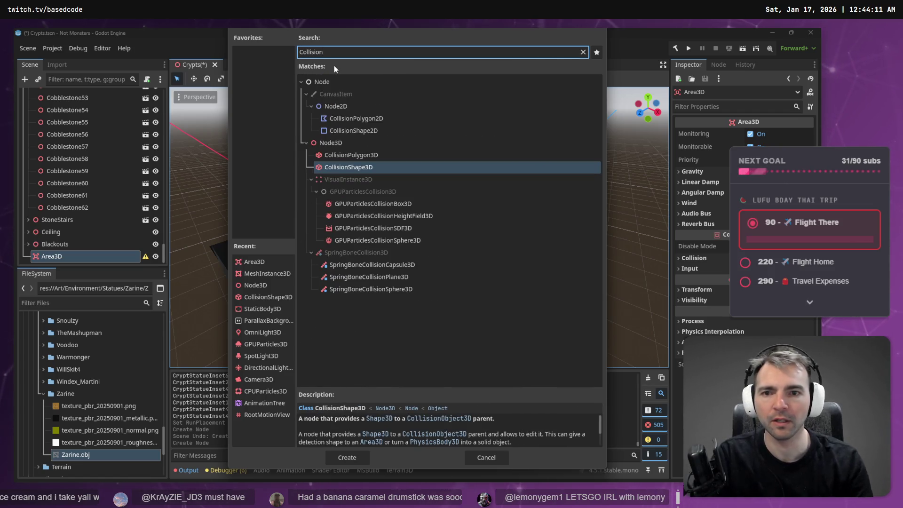
double_click(349, 167)
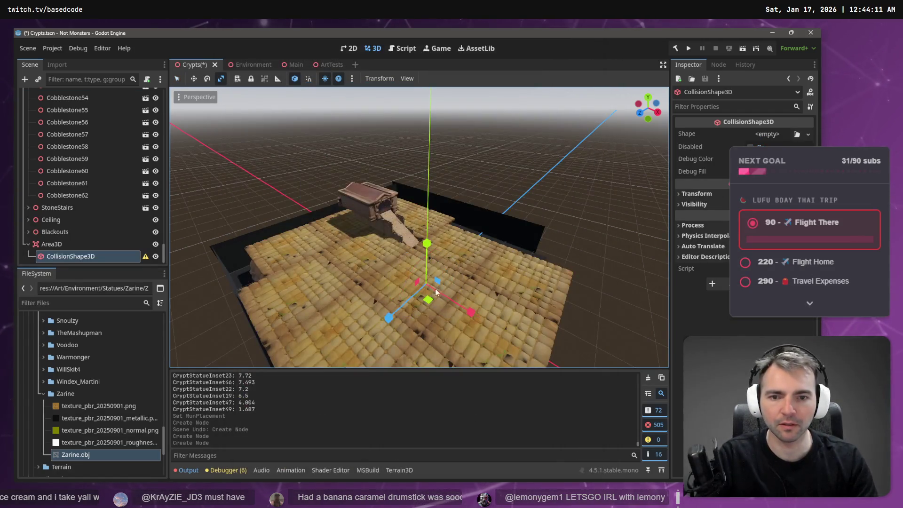
mouse_move(429, 284)
left_mouse_down()
mouse_move(539, 244)
mouse_move(499, 94)
mouse_move(430, 214)
left_mouse_up()
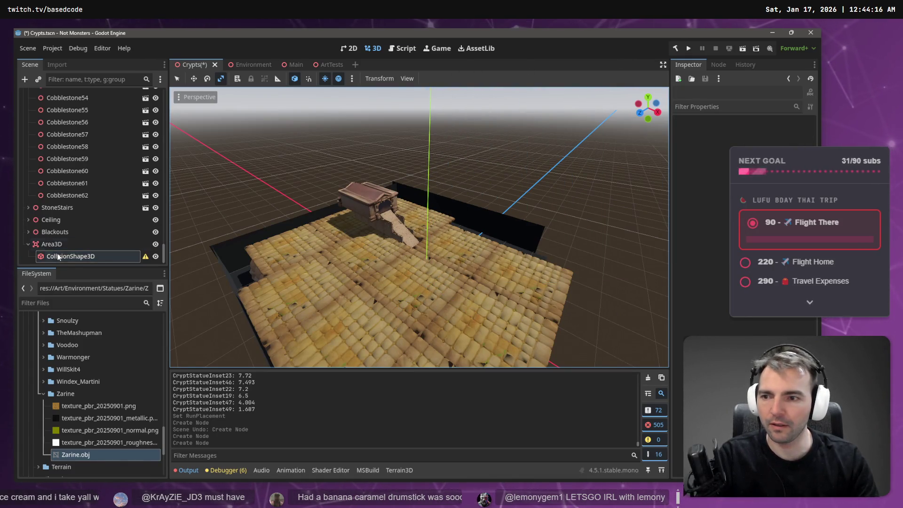
left_click(142, 259)
mouse_move(143, 260)
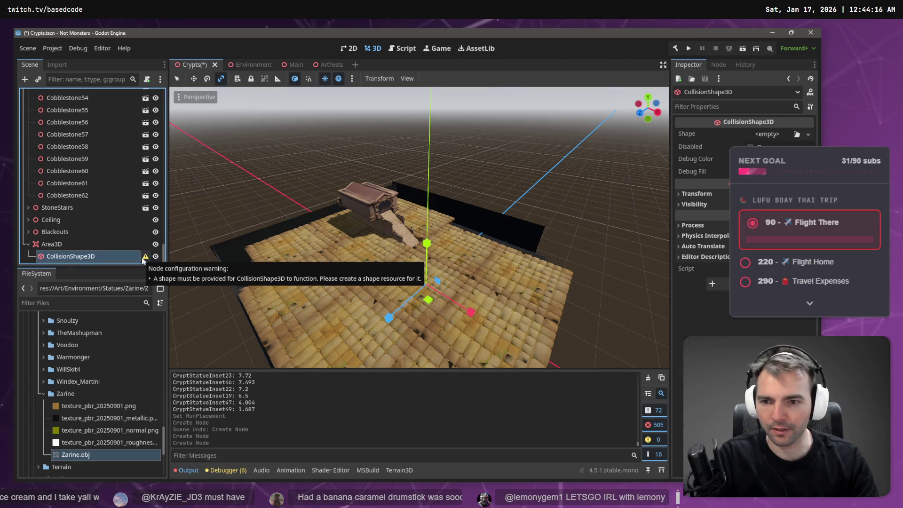
left_click(809, 135)
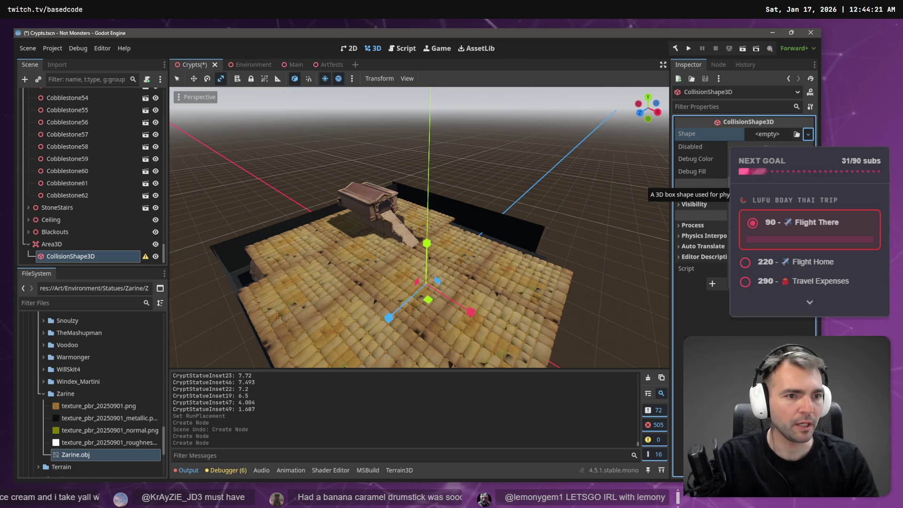
left_click(781, 186)
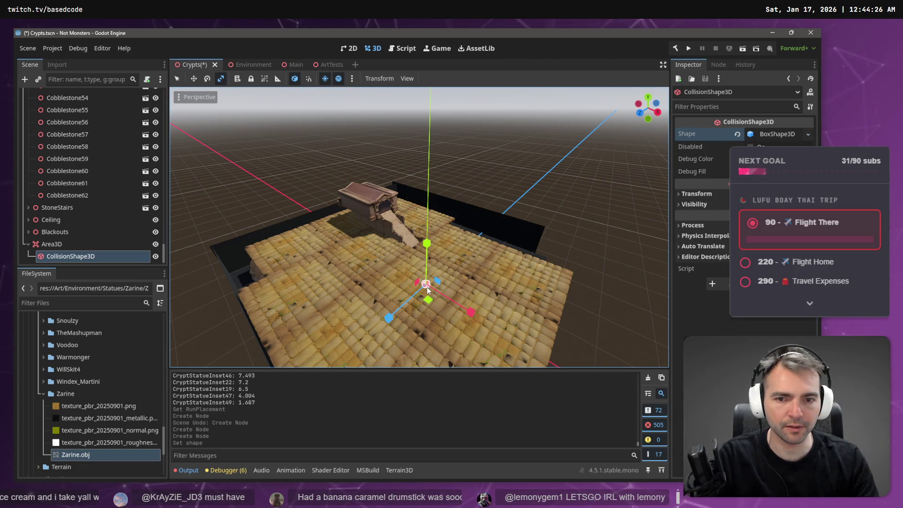
- Stretch the collision box to about 75.7 × 8.1 × 59.5 so it encloses the crypt corridor
left_click_drag(429, 286, 552, 351)
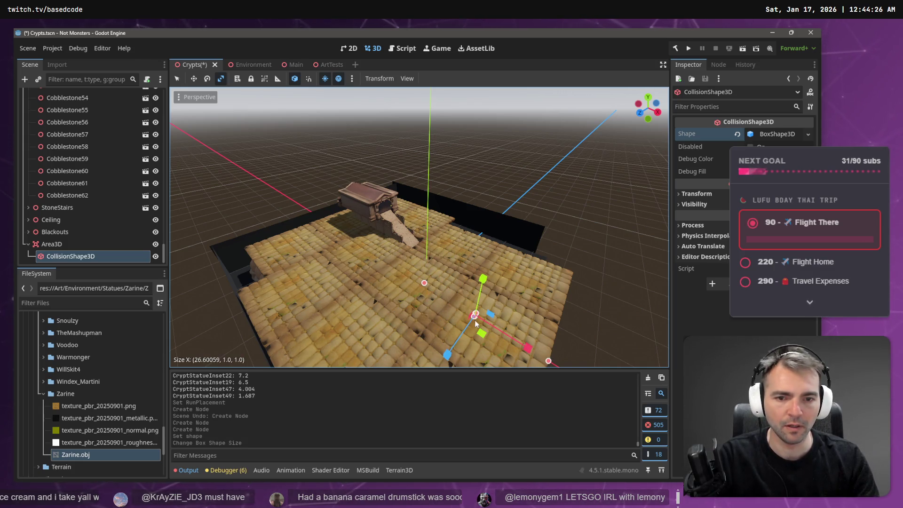
mouse_move(424, 282)
left_mouse_down()
mouse_move(318, 233)
mouse_move(323, 219)
left_mouse_up()
left_click_drag(390, 264, 358, 289)
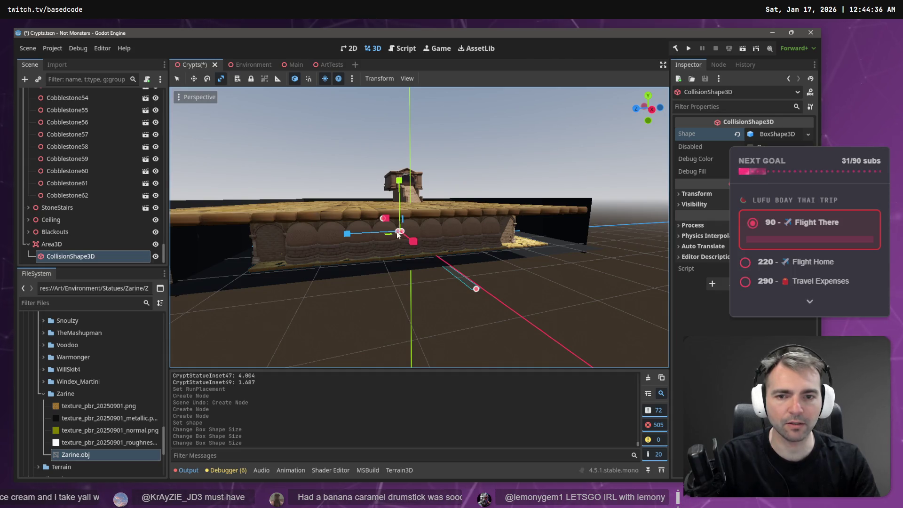
mouse_move(396, 235)
left_mouse_down()
mouse_move(232, 247)
mouse_move(266, 253)
left_mouse_up()
mouse_move(455, 235)
left_mouse_down()
mouse_move(485, 232)
mouse_move(437, 238)
mouse_move(443, 243)
mouse_move(455, 252)
mouse_move(453, 191)
mouse_move(468, 203)
mouse_move(463, 220)
mouse_move(451, 208)
left_mouse_up()
key("ctrl+z")
key("w")
key("a")
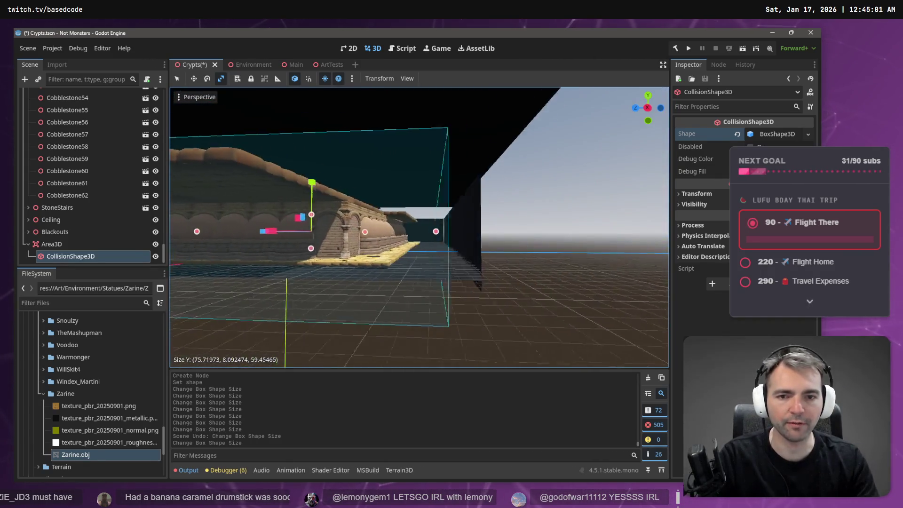
left_click(72, 244)
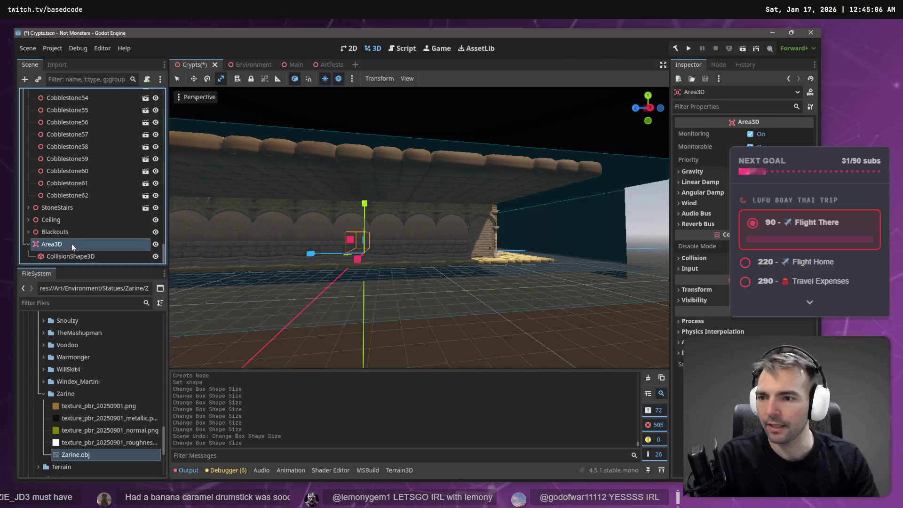
right_click(71, 243)
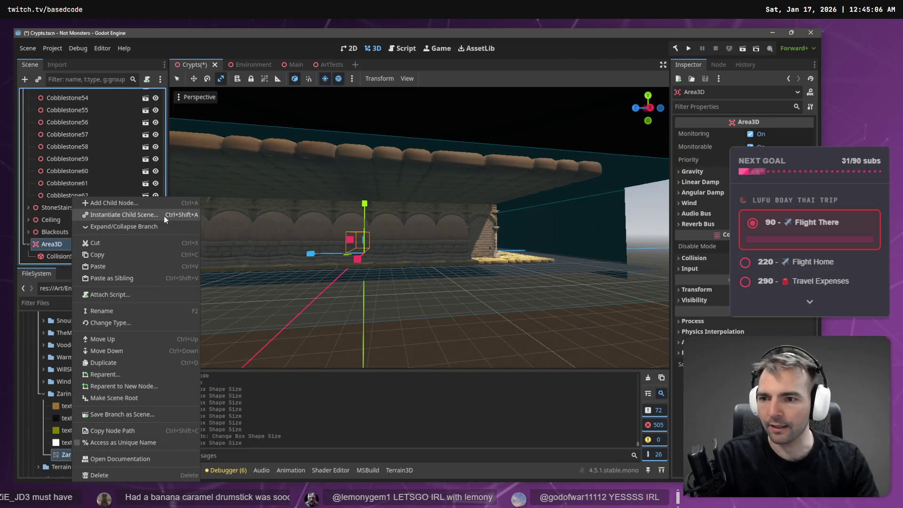
left_click(352, 80)
left_click(352, 79)
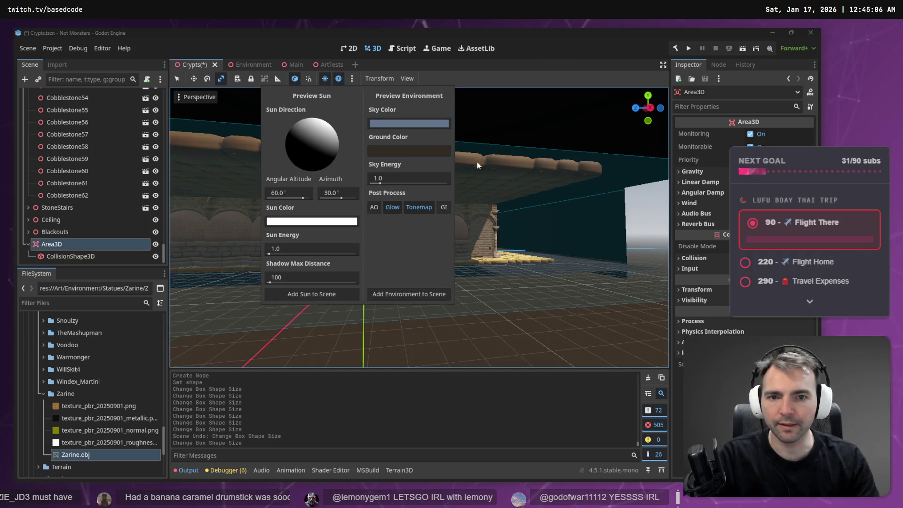
left_click(534, 182)
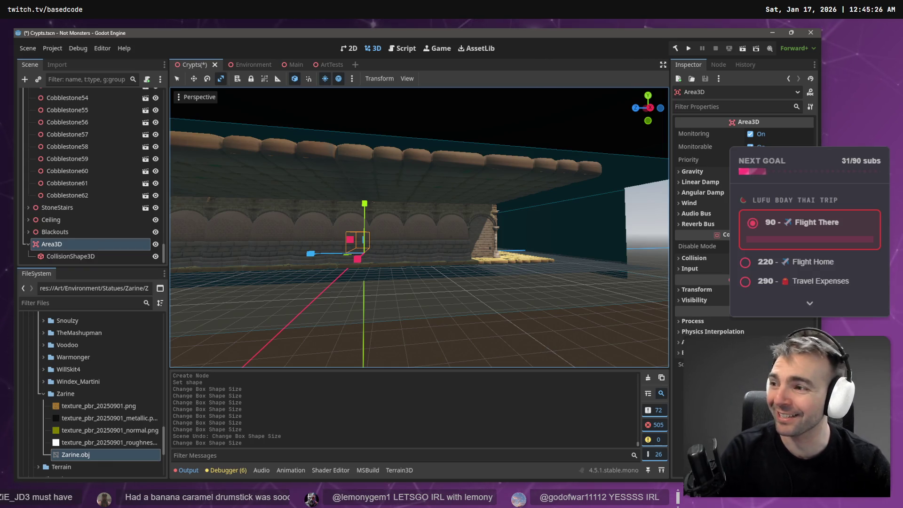
key("w")
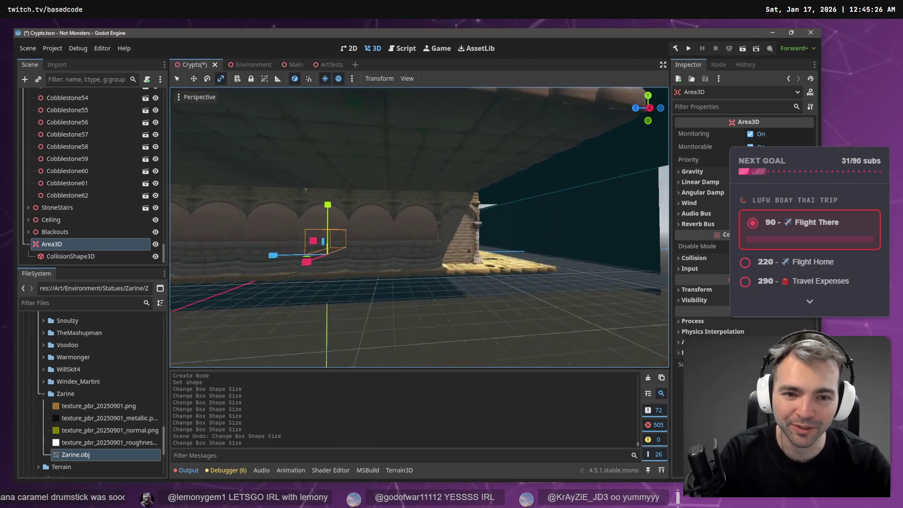
key("s")
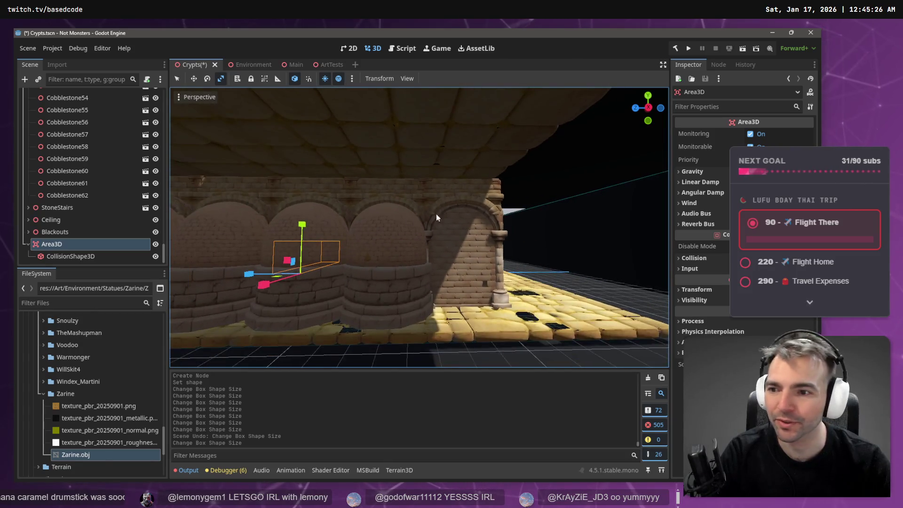
- Set the editor preview sky colour to black
left_click(352, 79)
left_click(408, 123)
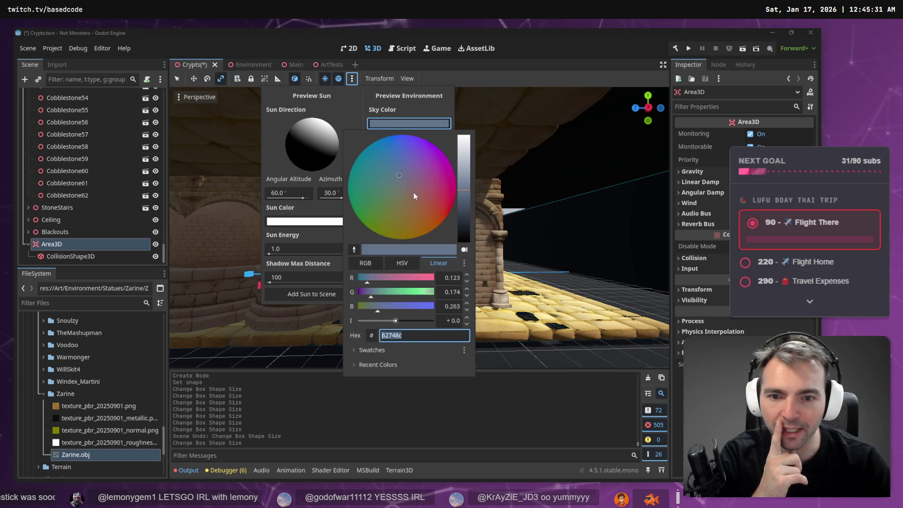
left_click_drag(464, 224, 465, 279)
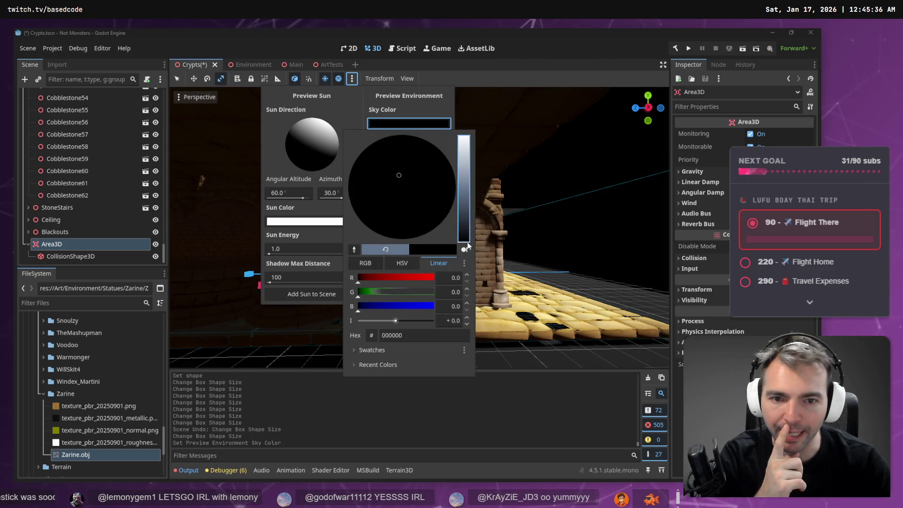
left_click(420, 97)
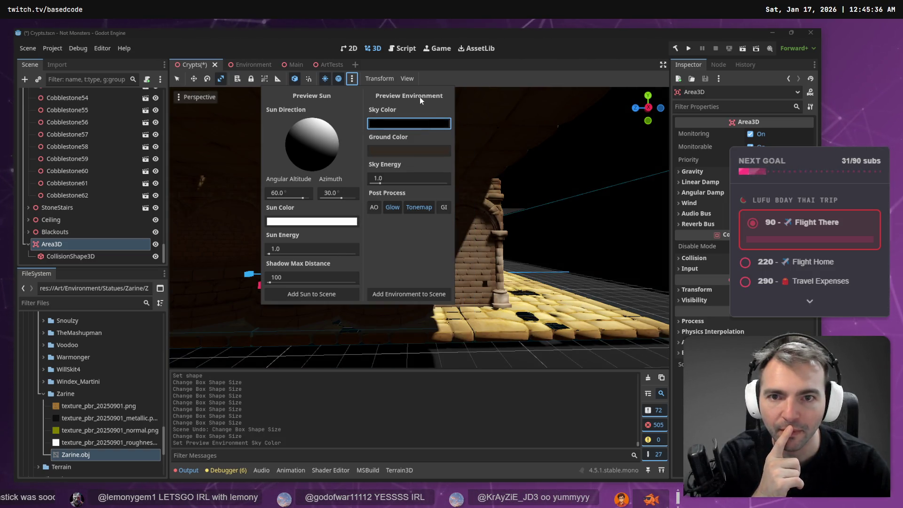
- Sample a brown preview ground colour from the crypt scene, then undo it
left_click(408, 149)
left_click(408, 149)
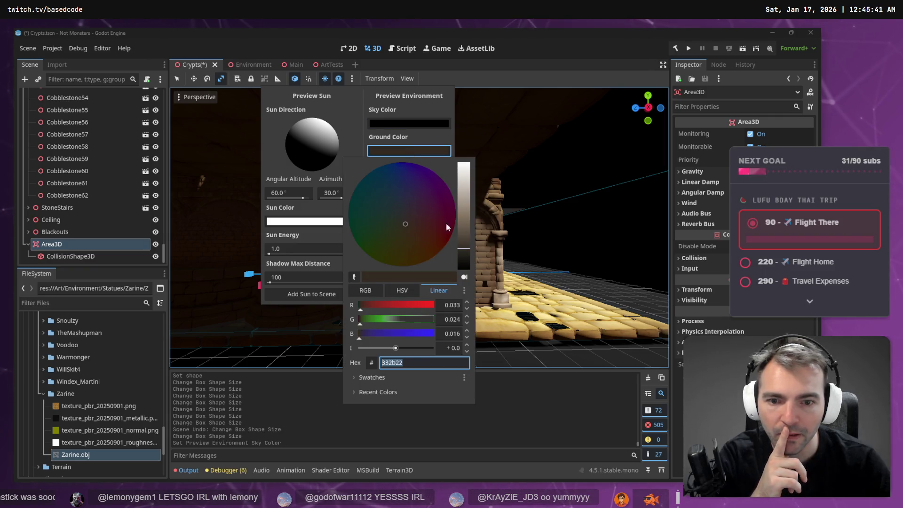
left_click(354, 277)
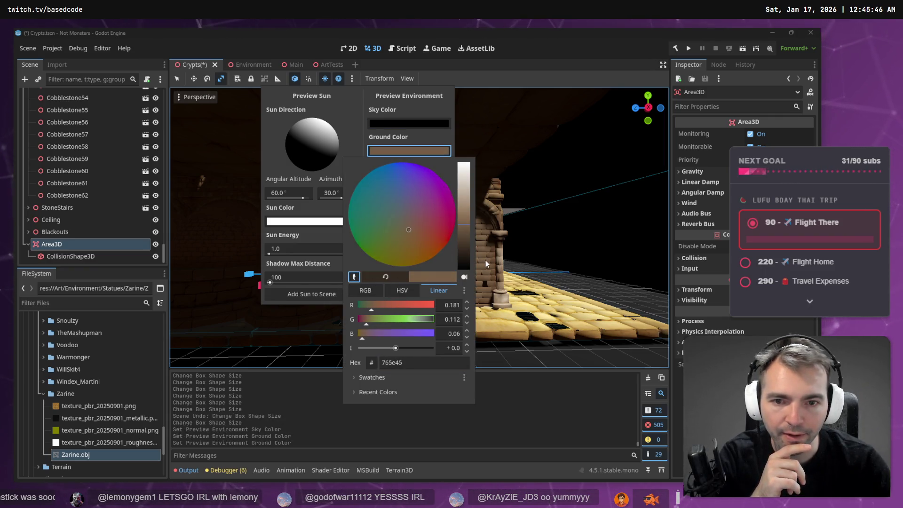
left_click(389, 98)
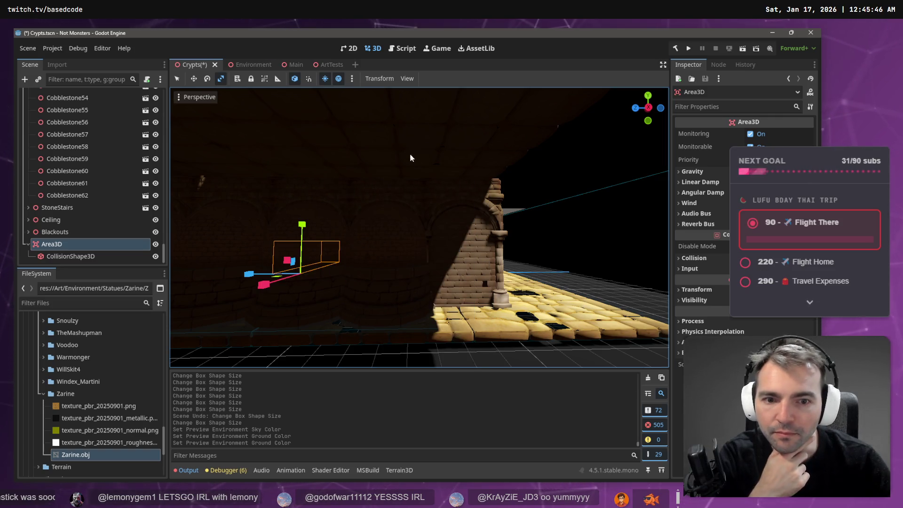
key("w")
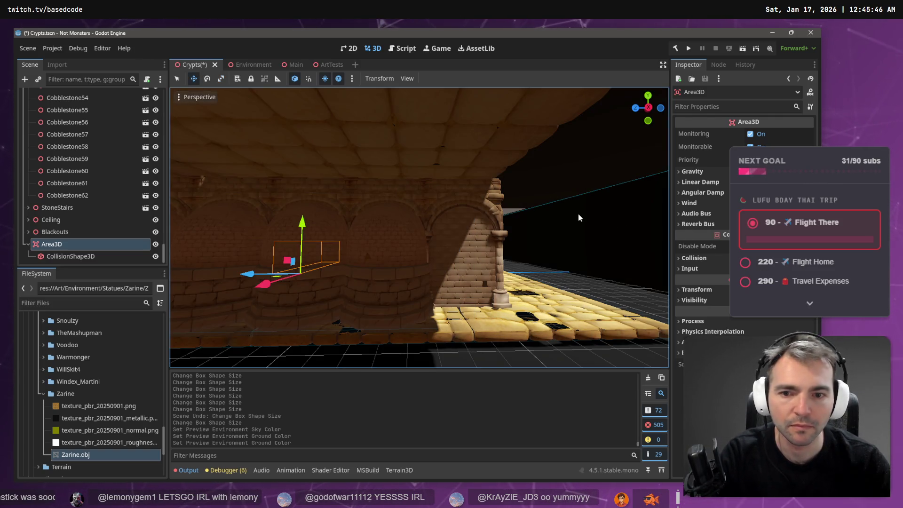
key("ctrl+z")
key("ctrl+z")
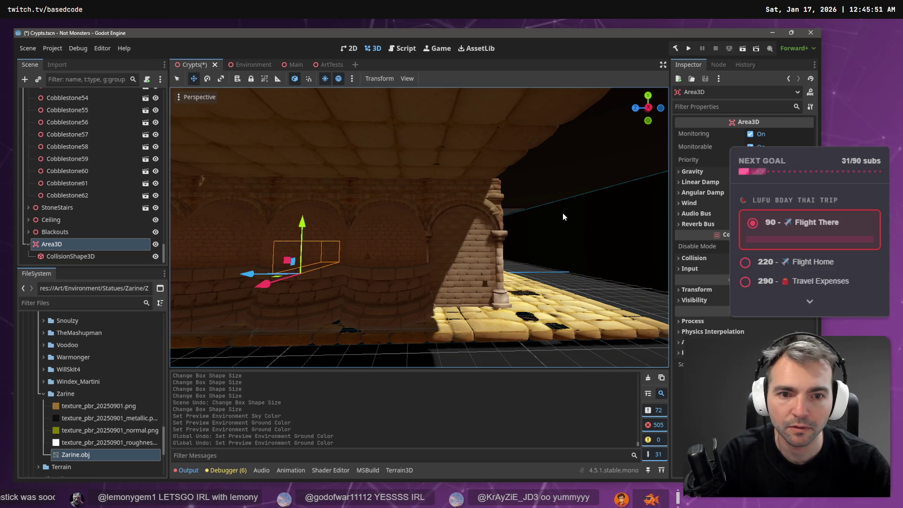
- Fly into the crypt corridor and turn the preview sun colour fully black
left_click_drag(561, 216, 561, 217)
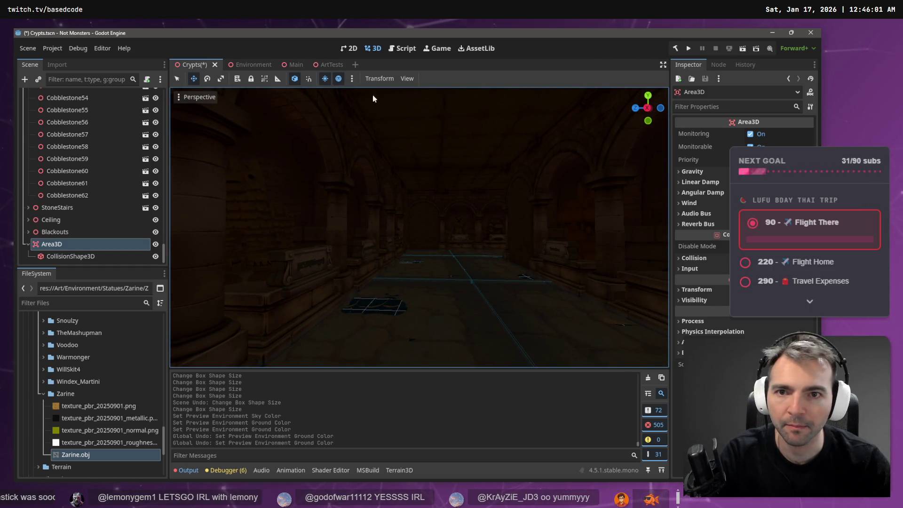
left_click(352, 79)
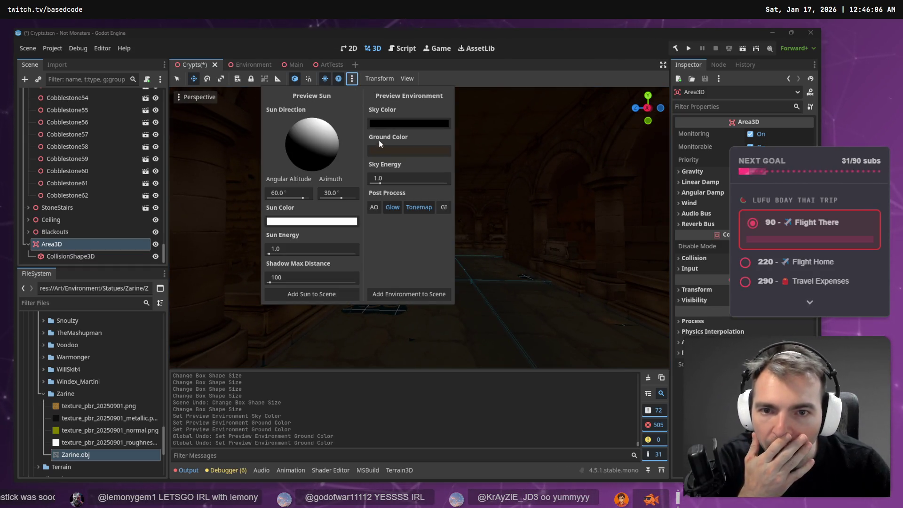
left_click(350, 221)
left_click(368, 119)
left_click_drag(368, 118, 369, 154)
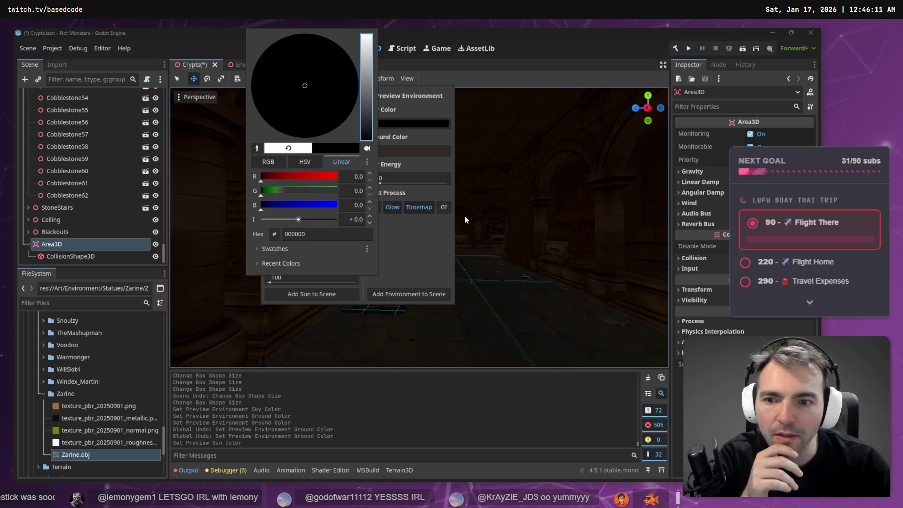
left_click(504, 71)
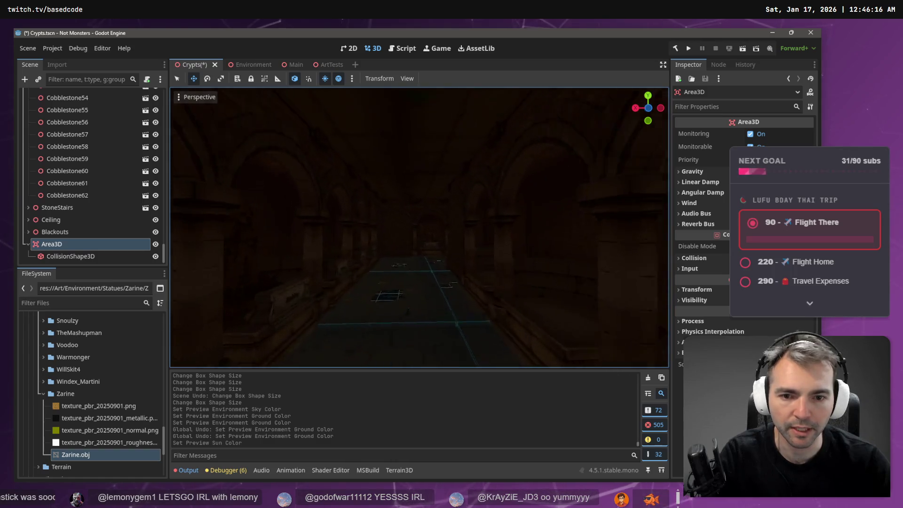
left_click(155, 232)
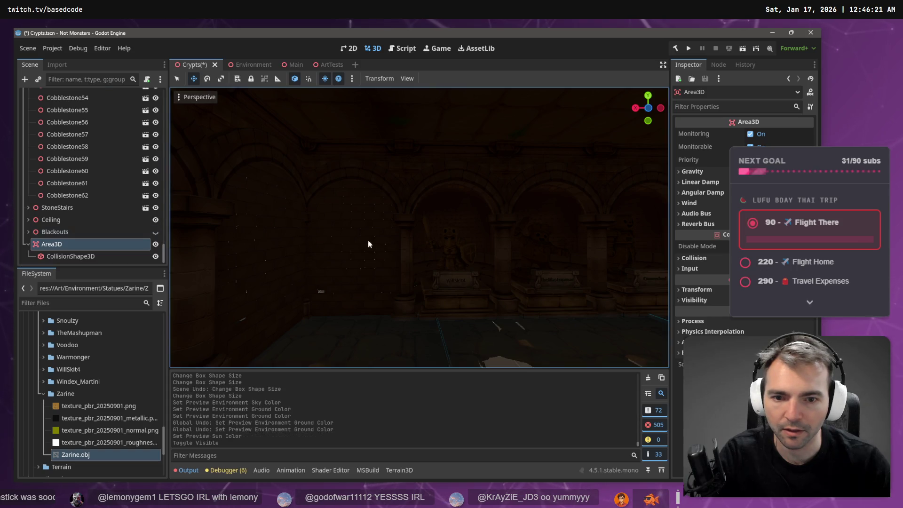
- Frame the Area3D, try a preview sky energy of 0 inside the corridor, then undo it
key("f")
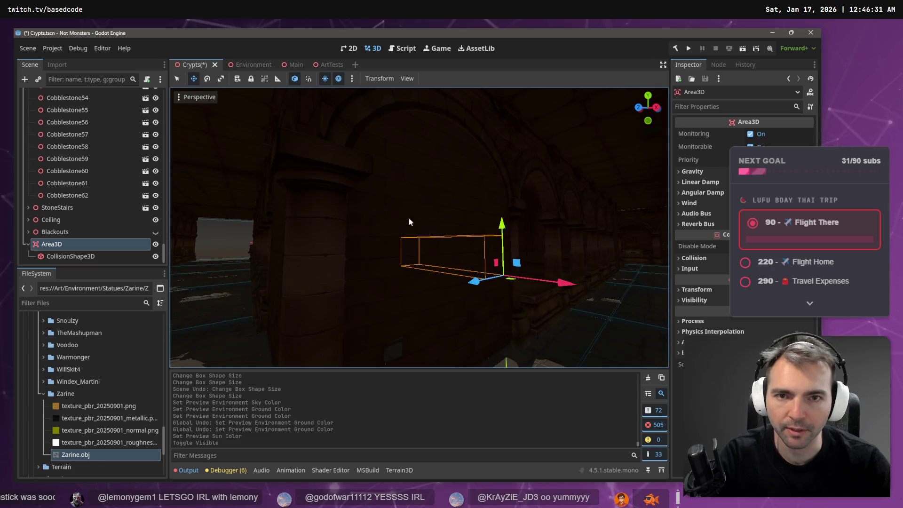
left_click(351, 79)
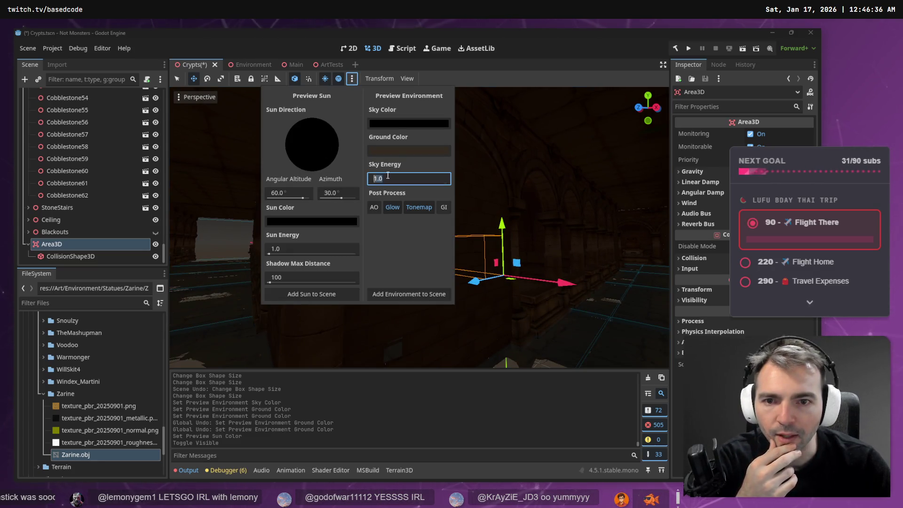
type("0")
key("Return")
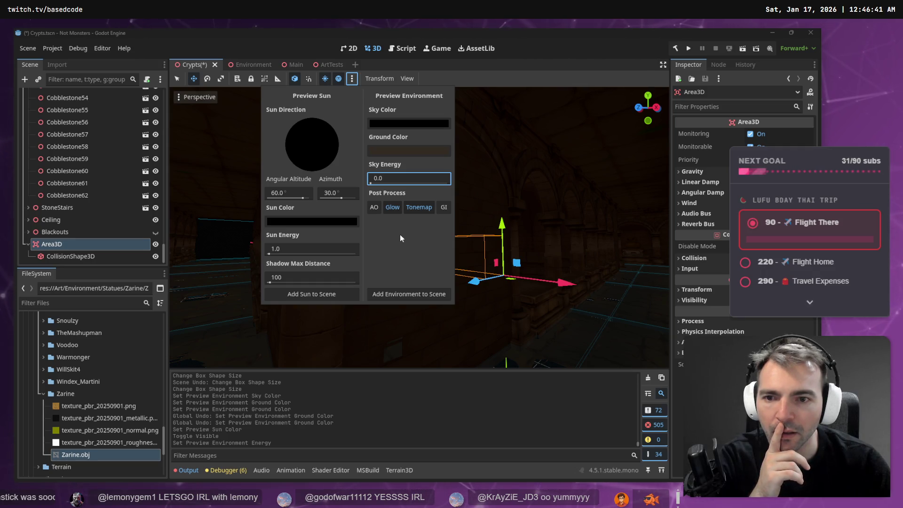
left_click(545, 231)
right_click(546, 233)
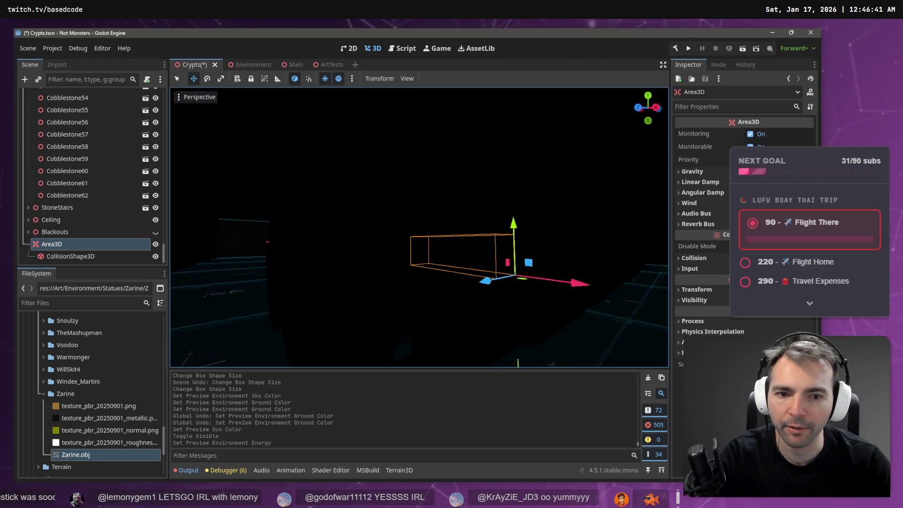
key("w")
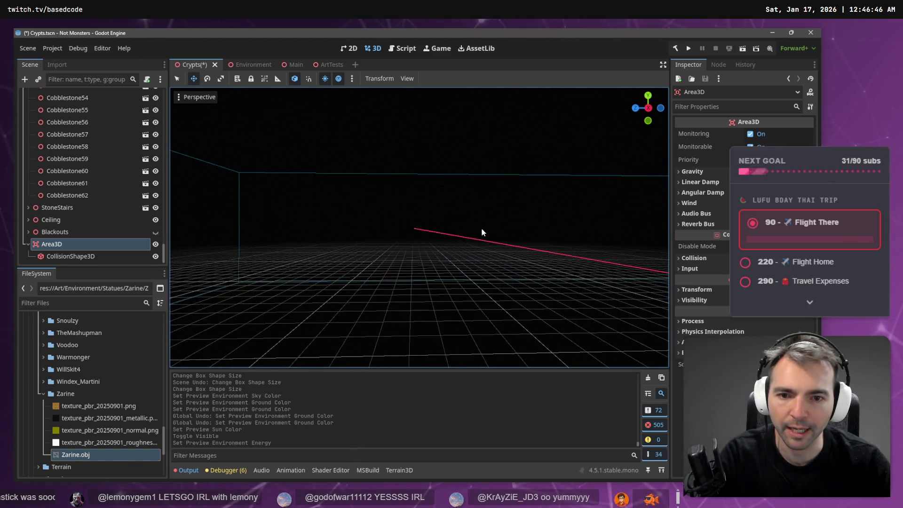
key("ctrl+z")
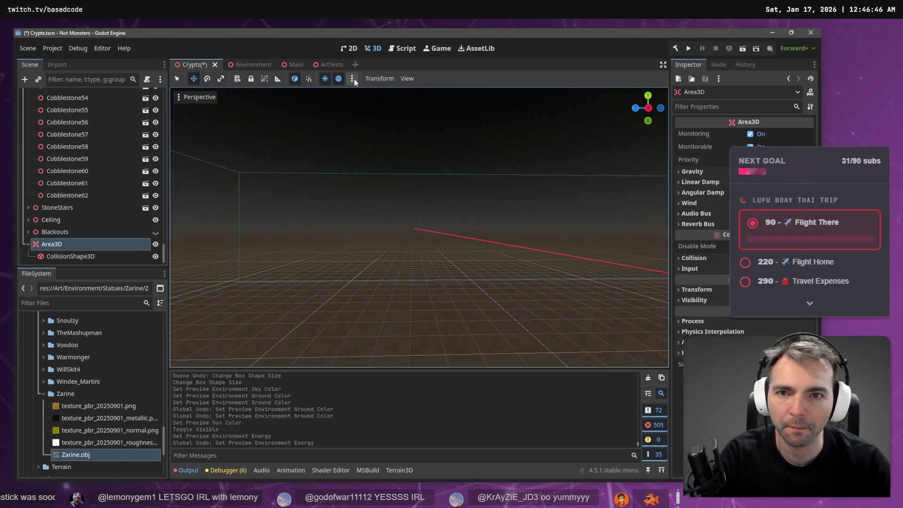
- Try a preview sky energy of 0.1 and fly through the corridor to judge it
left_click(352, 79)
left_click(393, 177)
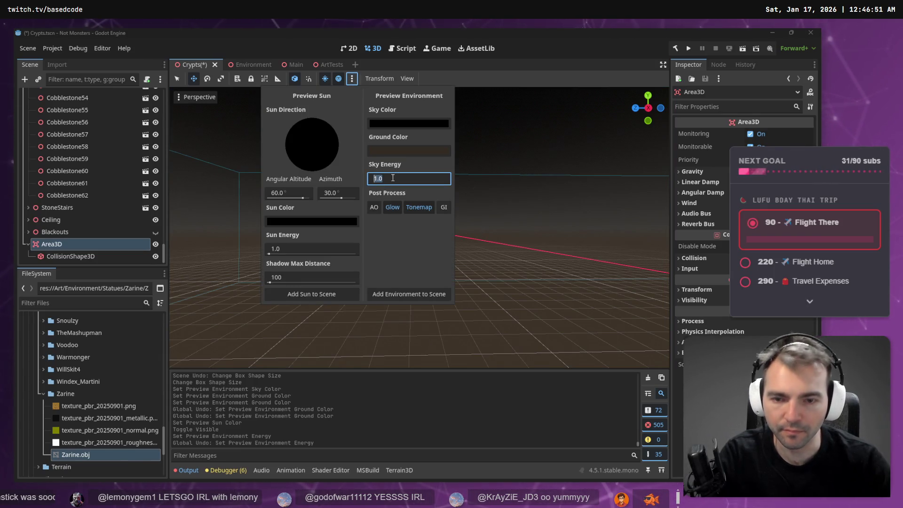
type("0.1")
key("Return")
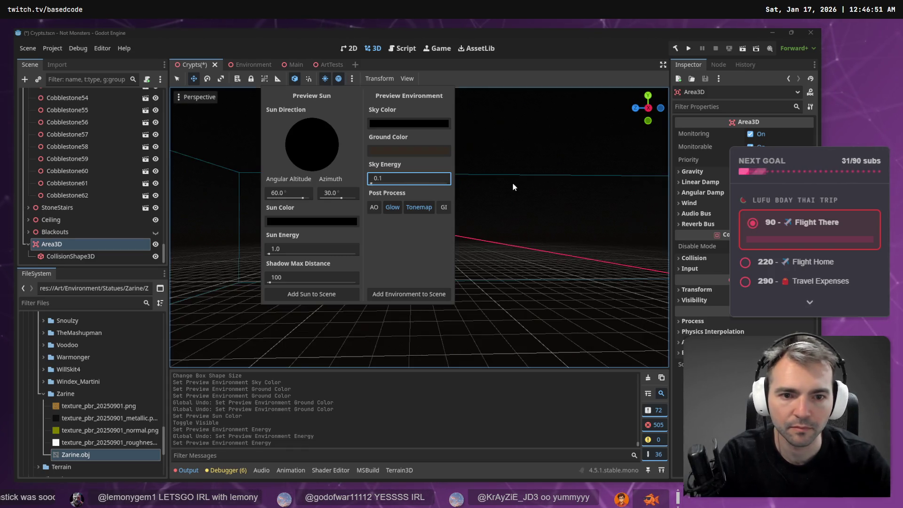
left_click(512, 183)
key("w")
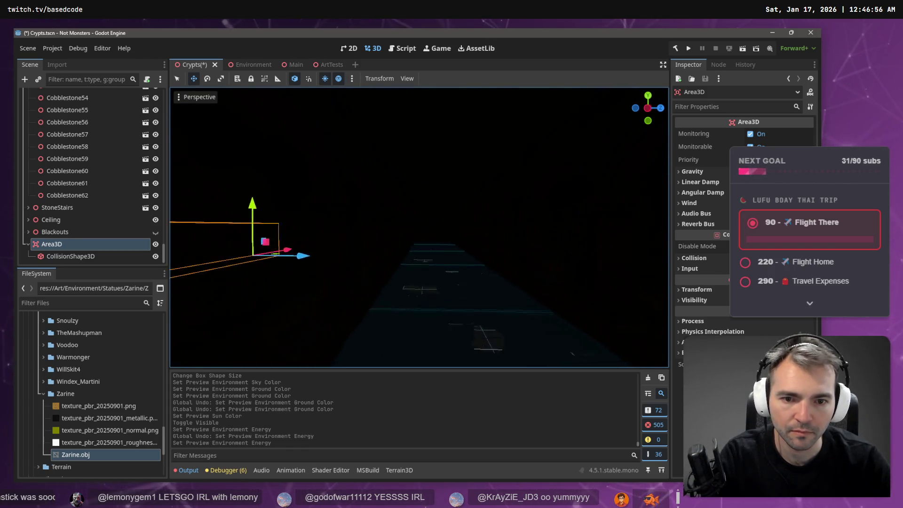
key("w")
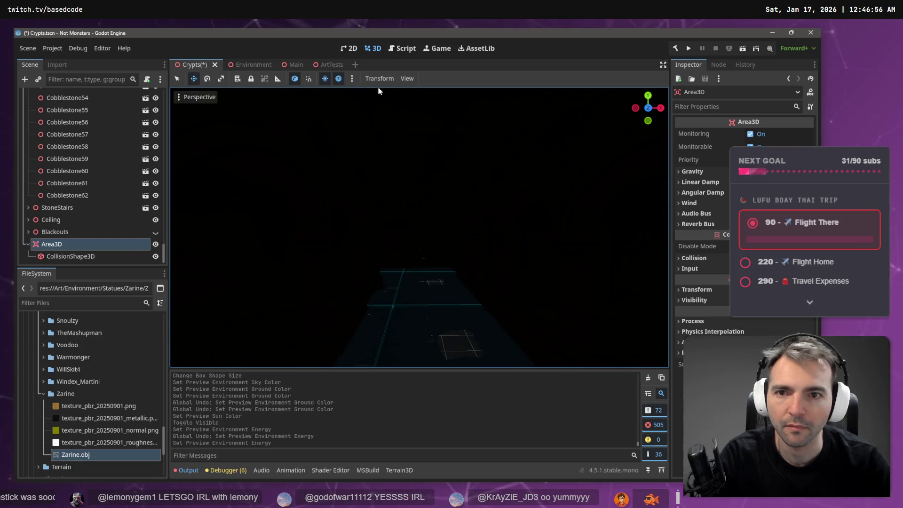
- Raise the preview sky energy to 0.5 and darken the ground colour to near black
left_click(352, 78)
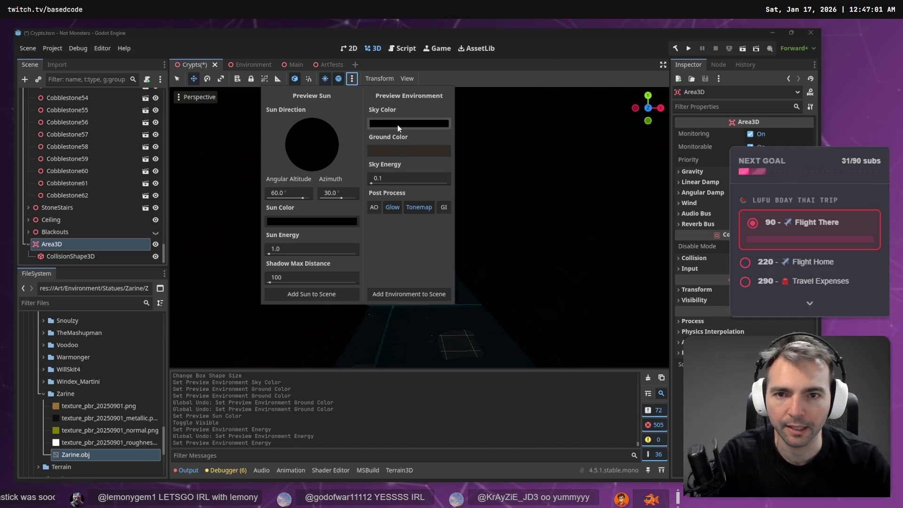
left_click(394, 178)
type("0.5")
key("Return")
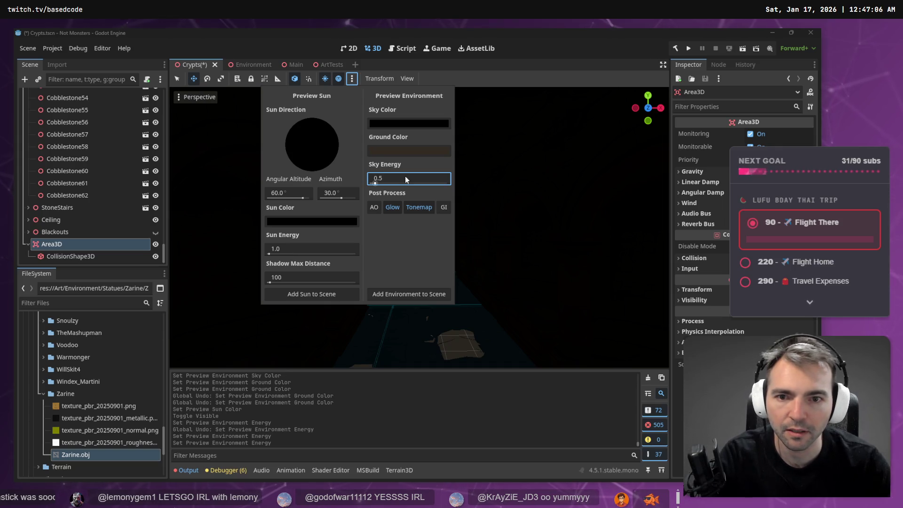
left_click(388, 151)
left_click_drag(463, 247, 467, 278)
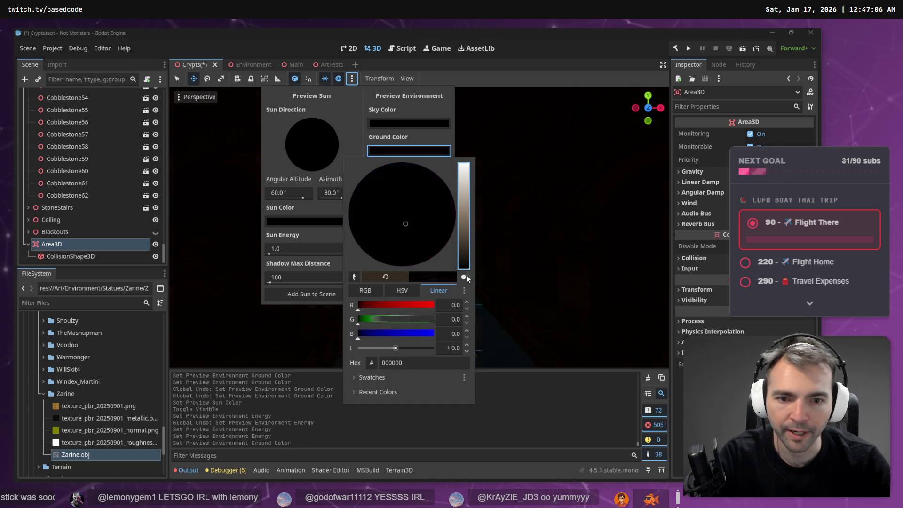
left_click(421, 137)
- Return sky energy to 1.0, lighten the ground to 2a231c, and set sky colour 080c12
left_click_drag(390, 179, 404, 178)
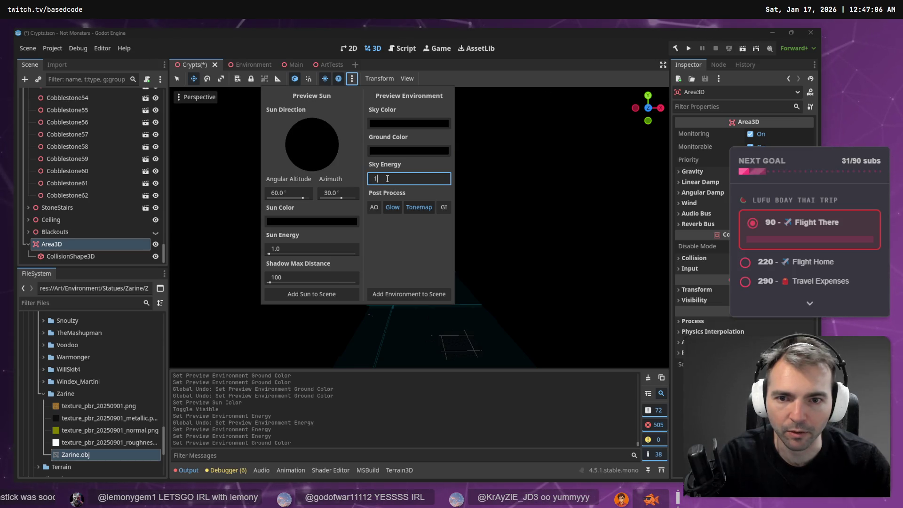
left_click(406, 150)
mouse_move(461, 264)
left_mouse_down()
mouse_move(461, 207)
mouse_move(467, 239)
left_mouse_up()
left_click(387, 123)
left_click(414, 123)
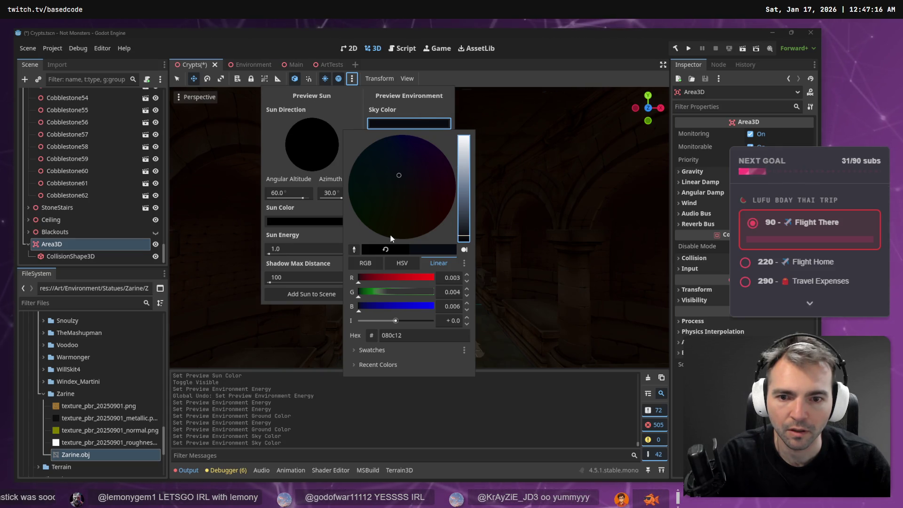
- Copy the ground colour 2a231c into the preview sky colour and close the environment settings
left_click(395, 124)
left_click(399, 151)
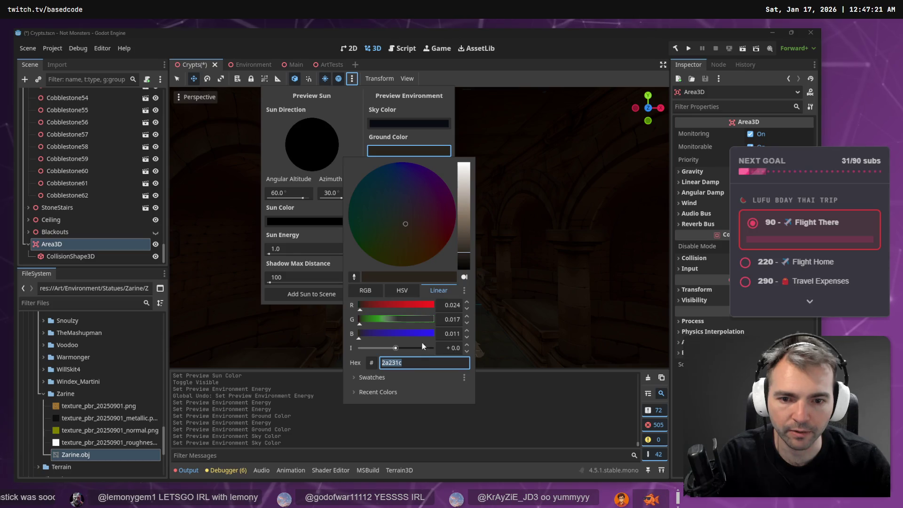
left_click(395, 121)
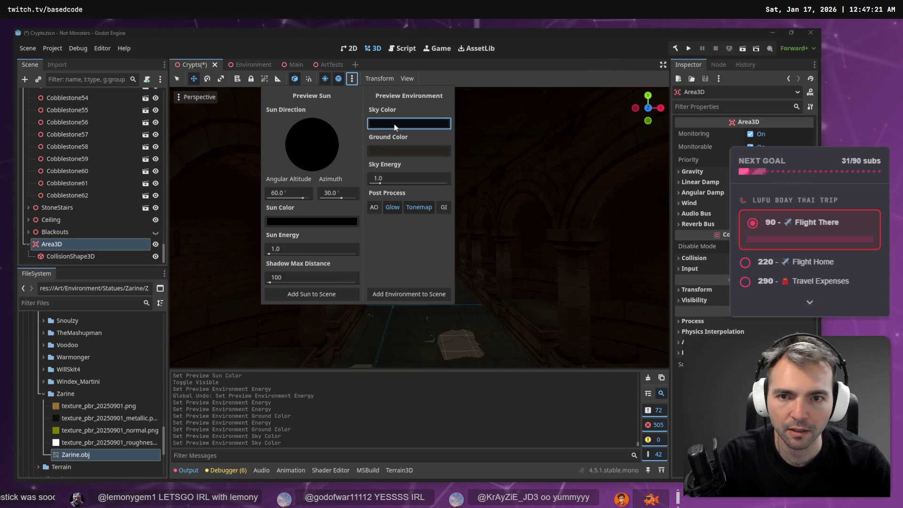
left_click(395, 123)
left_click(438, 257)
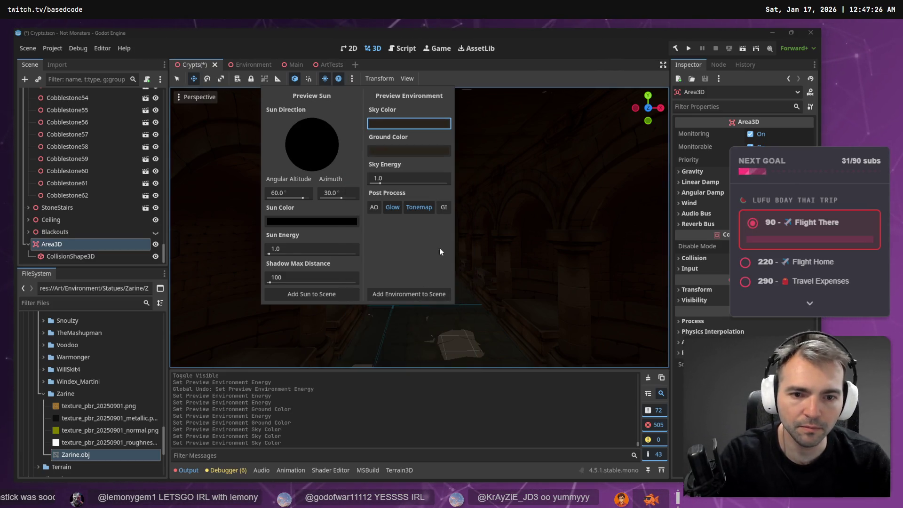
left_click(478, 126)
- Look through the crypt corridor to check the dimmer lighting, redoing the sky colour change
left_click_drag(475, 153, 470, 161)
key("ctrl+shift+z")
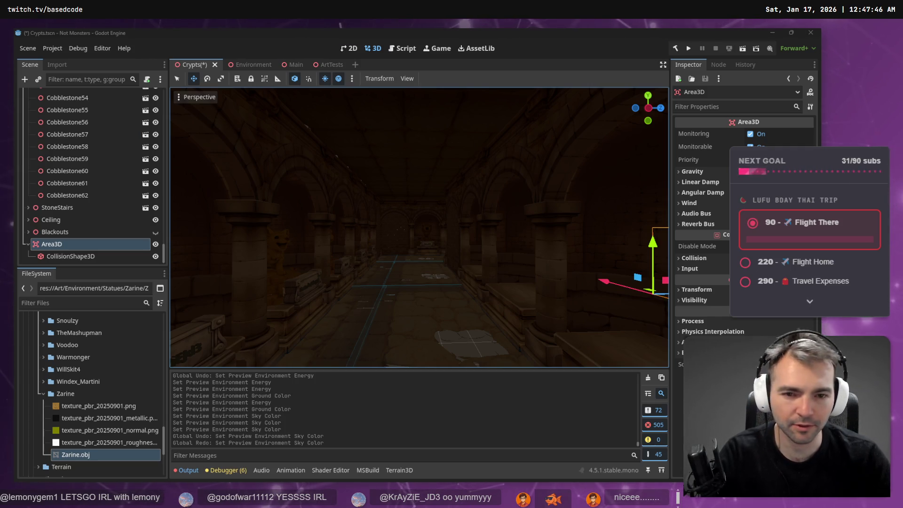
left_click_drag(283, 196, 283, 195)
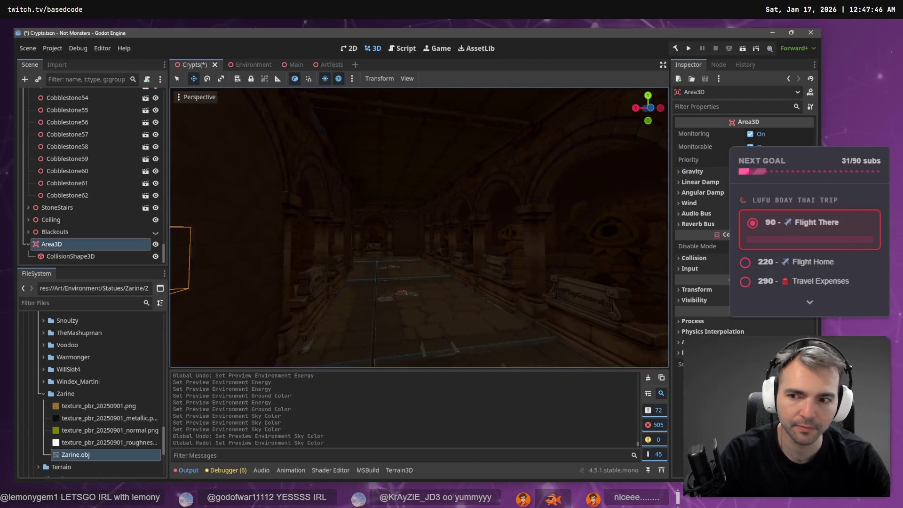
left_click(352, 78)
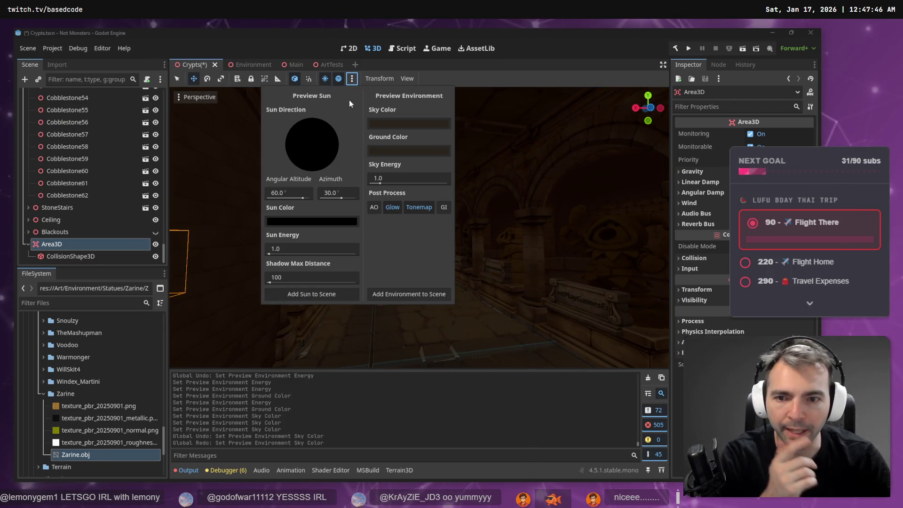
- Add the preview environment to the Crypts scene and select the new WorldEnvironment node
left_click(413, 295)
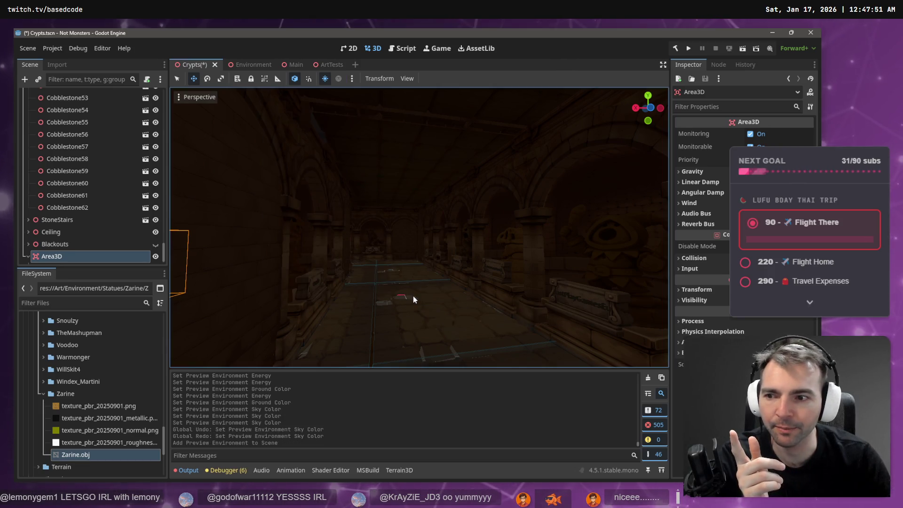
scroll(82, 249, "down", 1)
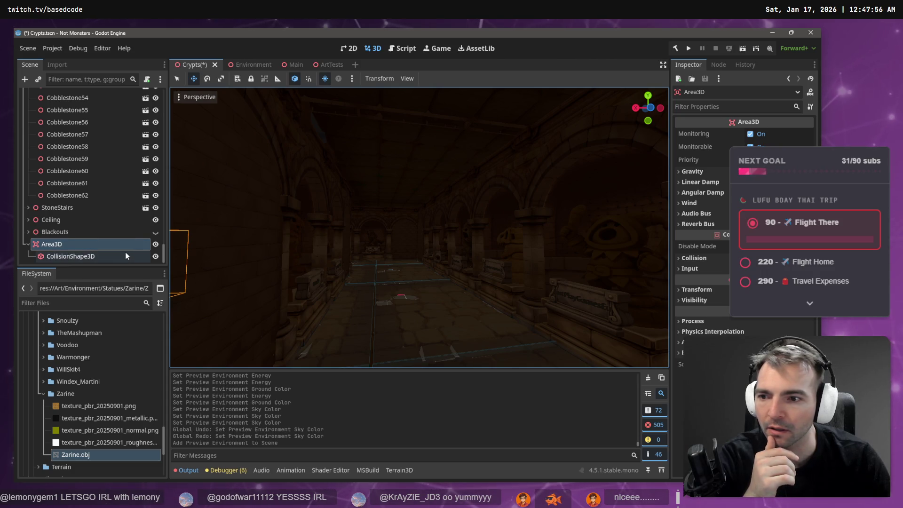
scroll(114, 244, "up", 15)
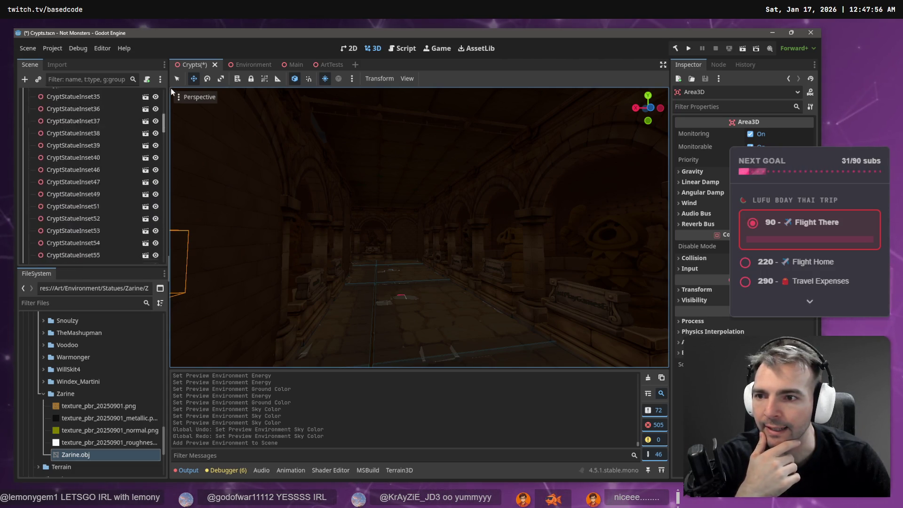
left_click(67, 107)
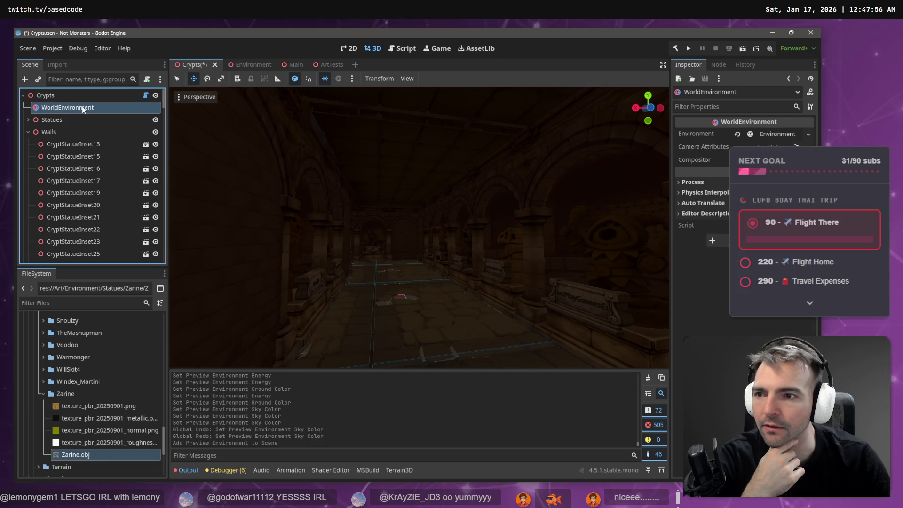
- Collapse Walls and Ground, rename WorldEnvironment to CryptWorldEnvironment, and parent it under Area3D
left_click(28, 131)
left_click(28, 144)
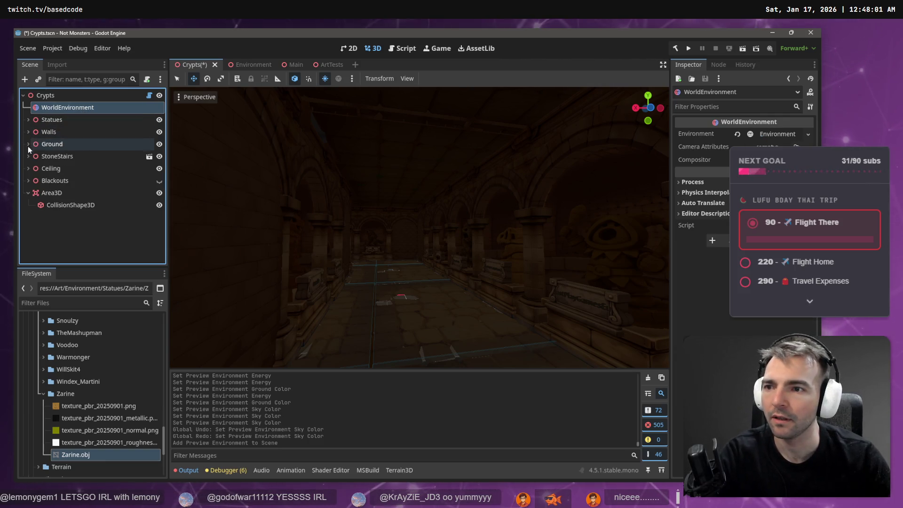
left_click(66, 107)
type("ypt")
key("Return")
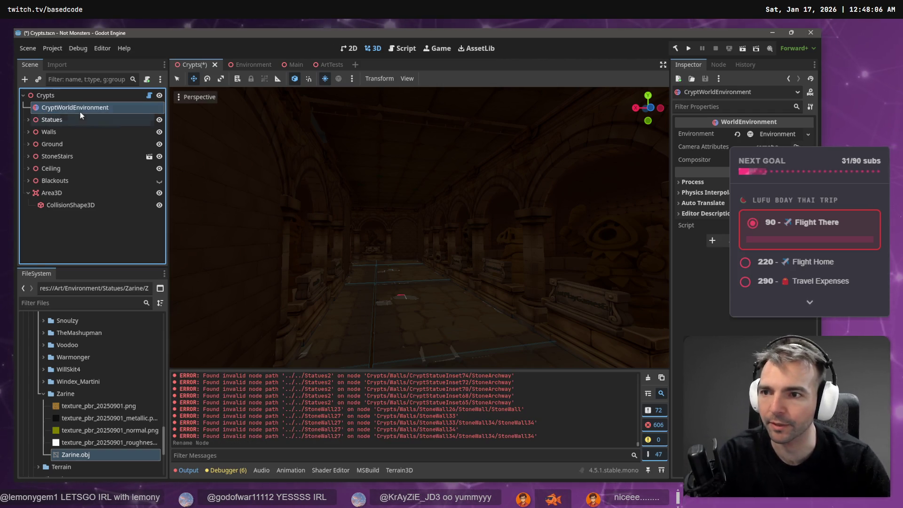
left_click_drag(86, 107, 61, 190)
key("alt+Tab")
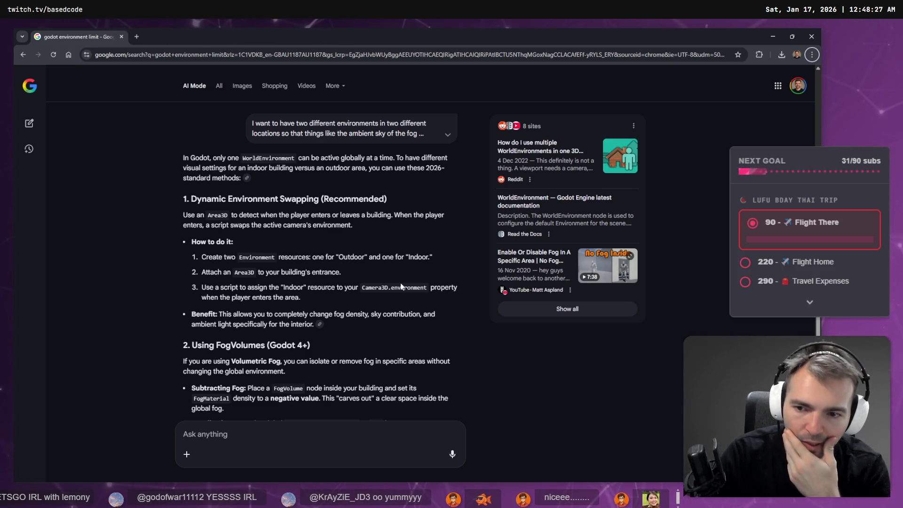
key("alt+Tab")
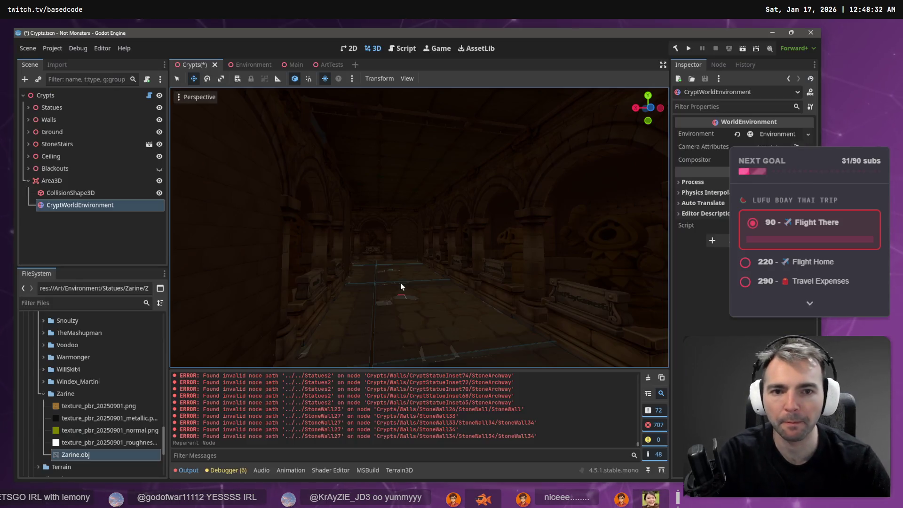
- Select Area3D and fly the 3D view through the archway around its trigger box near the stairs
left_click(80, 176)
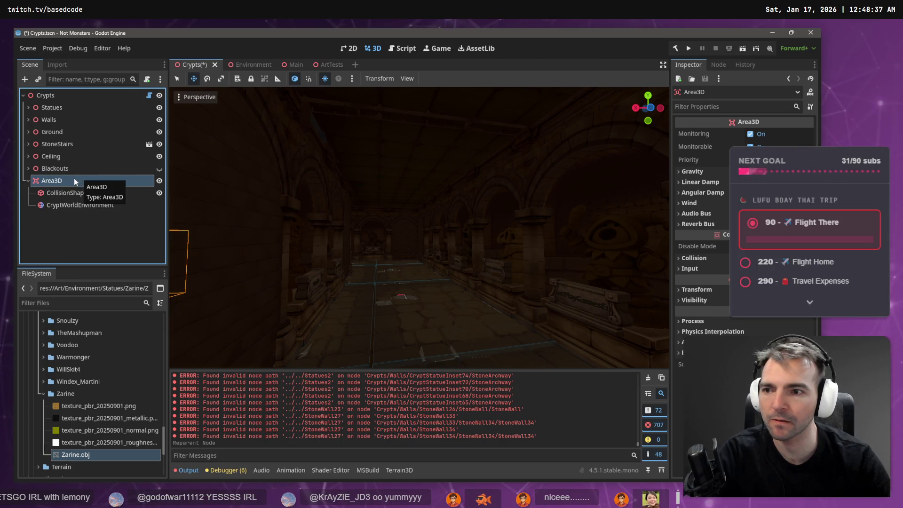
key("f")
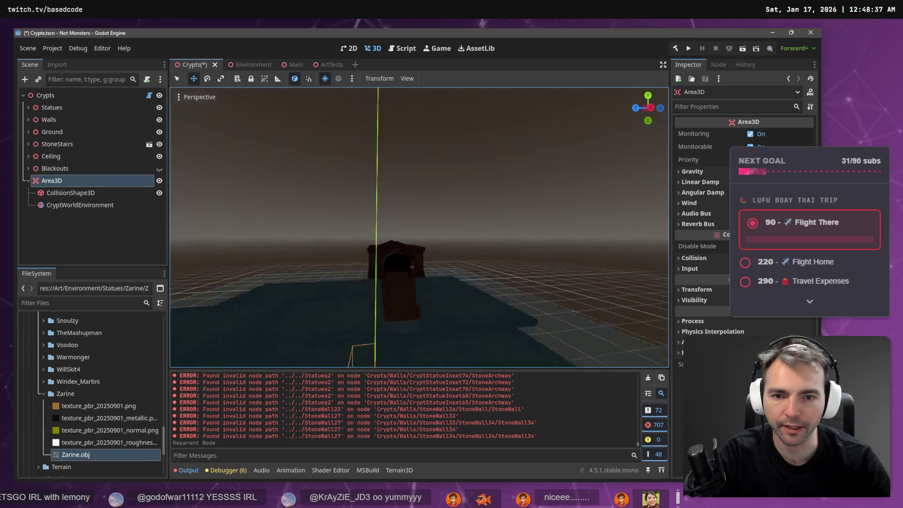
key("w")
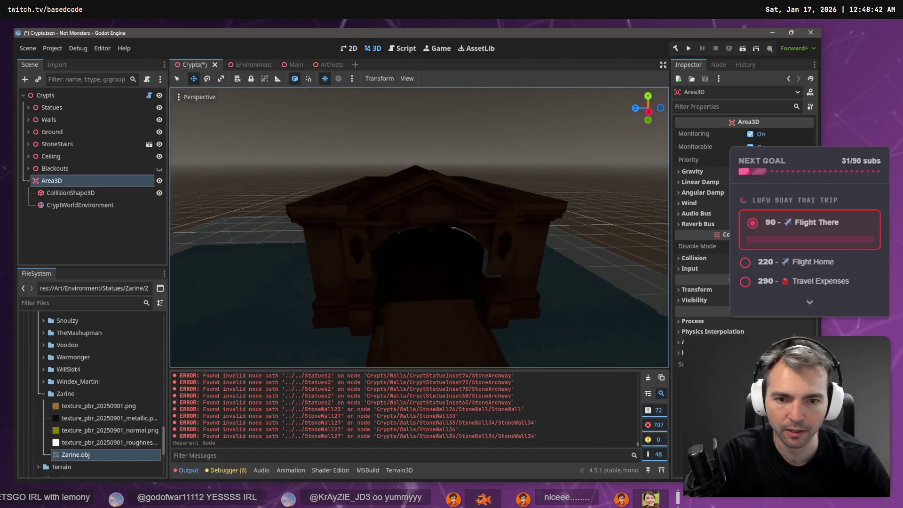
key("w")
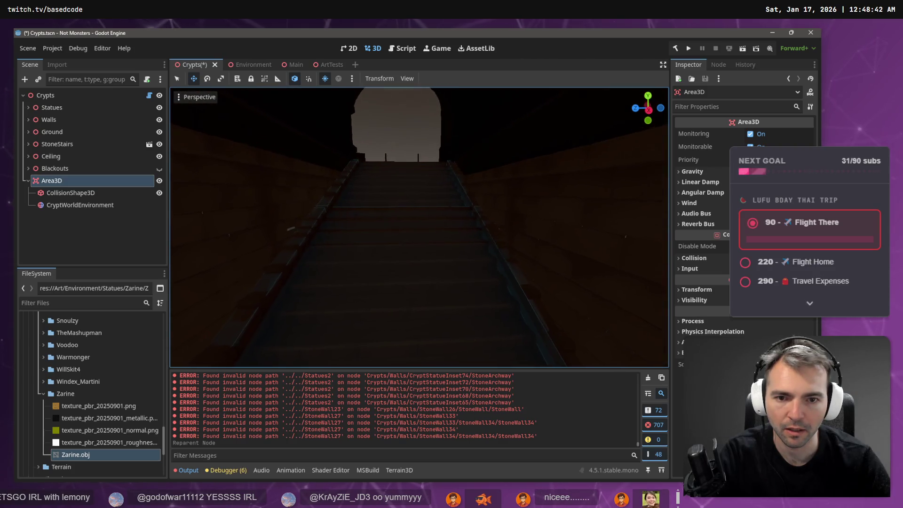
key("f")
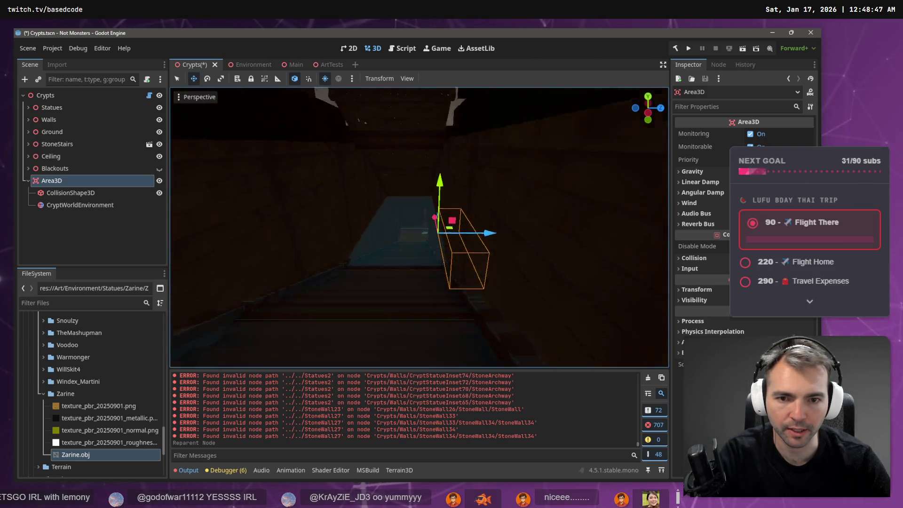
key("w")
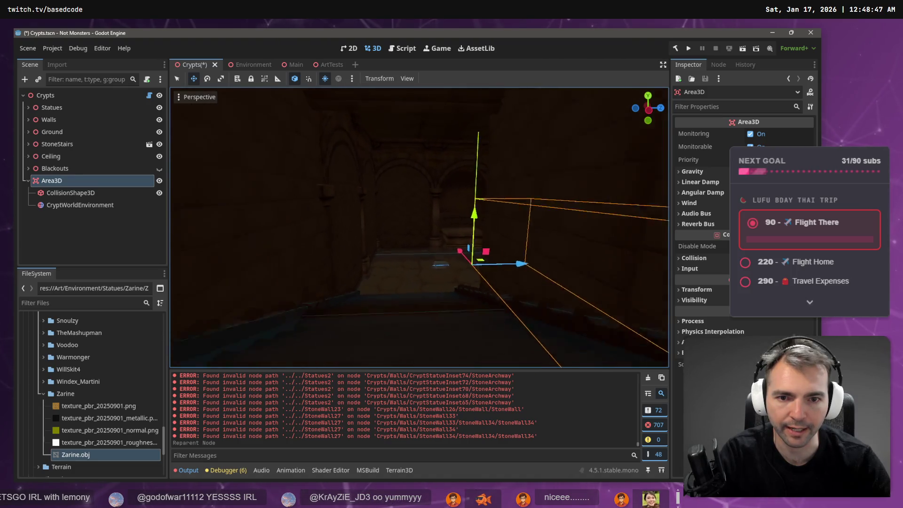
key("s")
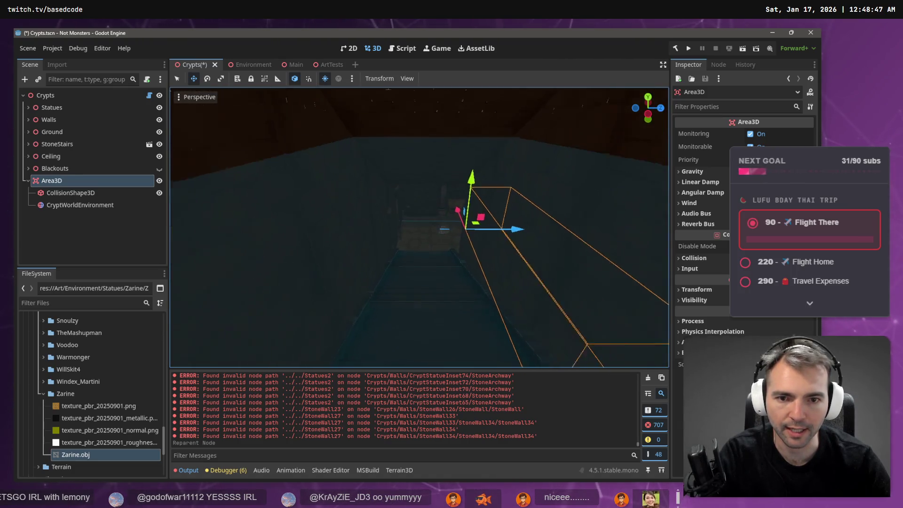
key("d")
key("d")
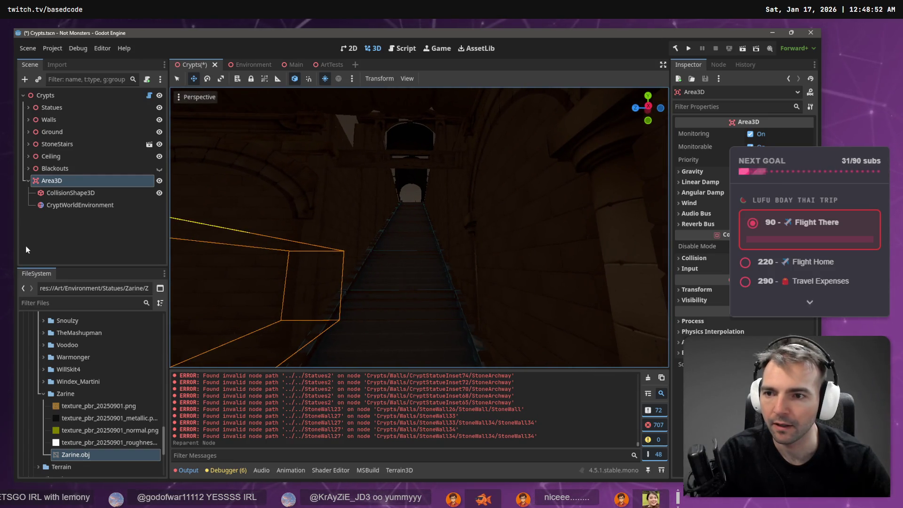
right_click(102, 183)
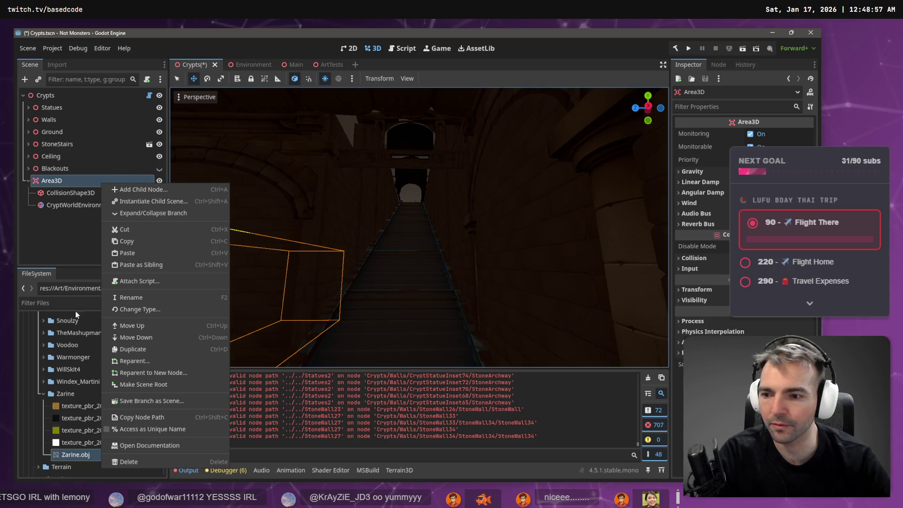
- Collapse the expanded Zarine, Statues, Environment and Art folders in the FileSystem dock
left_click(38, 392)
left_click(44, 392)
scroll(75, 400, "up", 10)
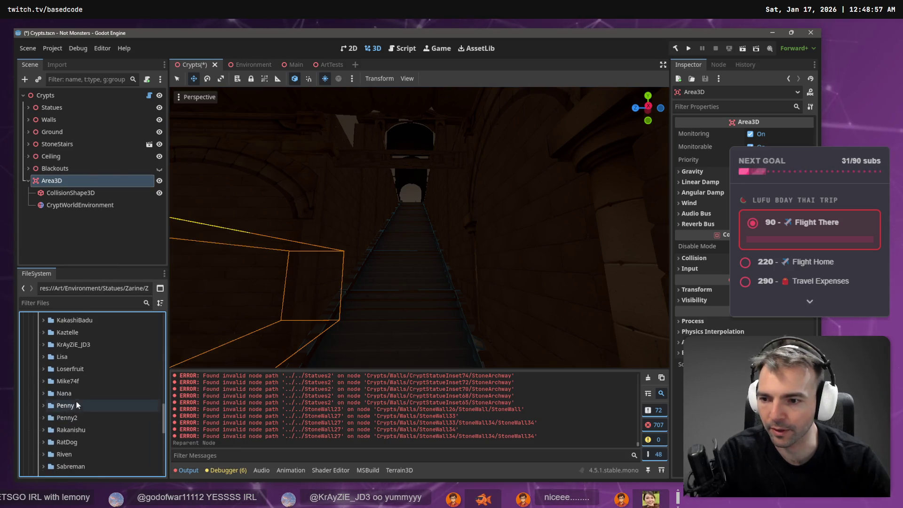
scroll(71, 395, "up", 10)
left_click(39, 354)
scroll(57, 371, "up", 2)
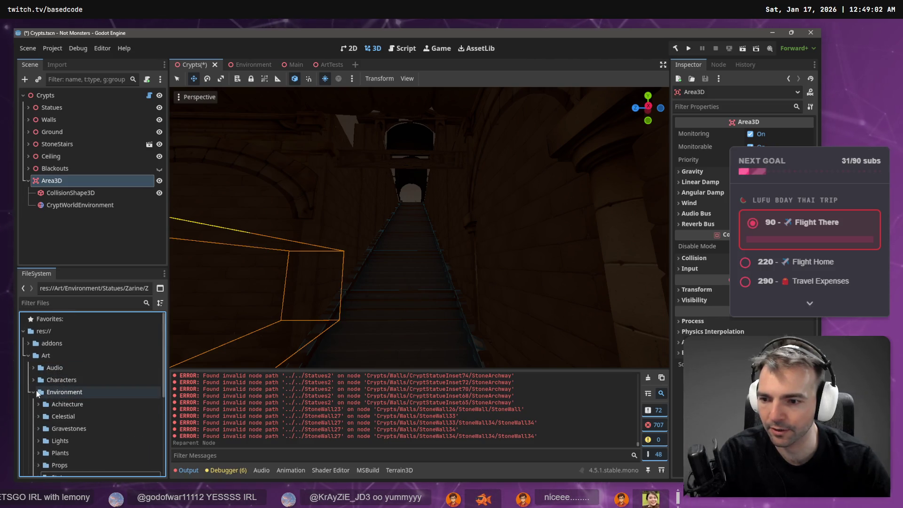
scroll(46, 391, "down", 5)
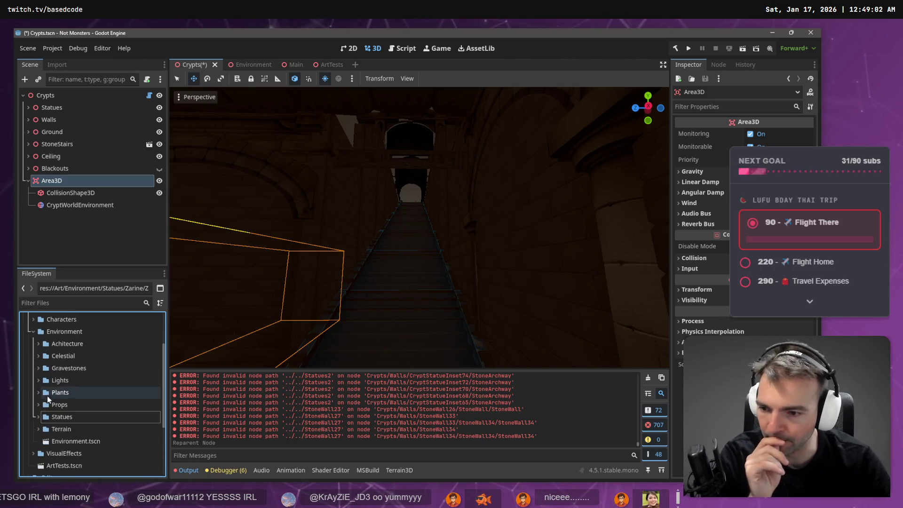
scroll(39, 357, "up", 3)
left_click(35, 368)
scroll(35, 362, "up", 2)
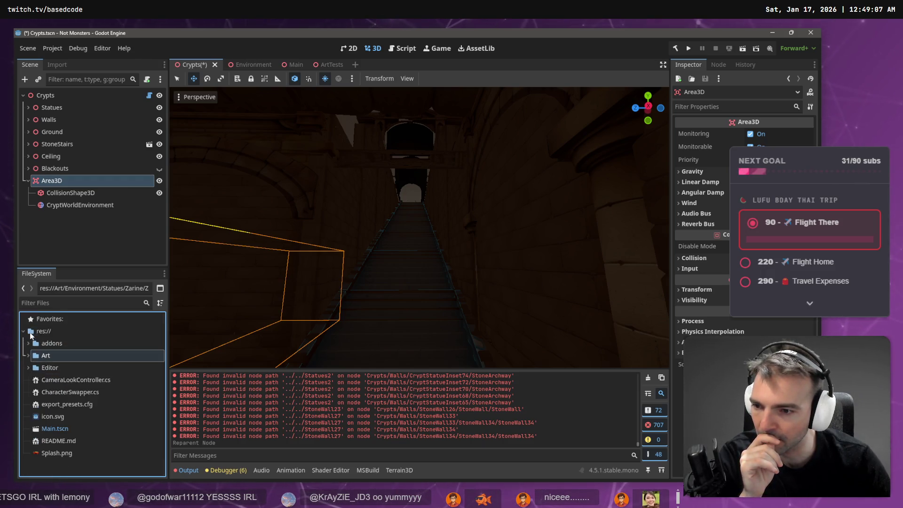
left_click(29, 354)
- Expand Art/Environment/Achitecture/Crypts and start creating a new script in the Crypts folder
left_click(30, 354)
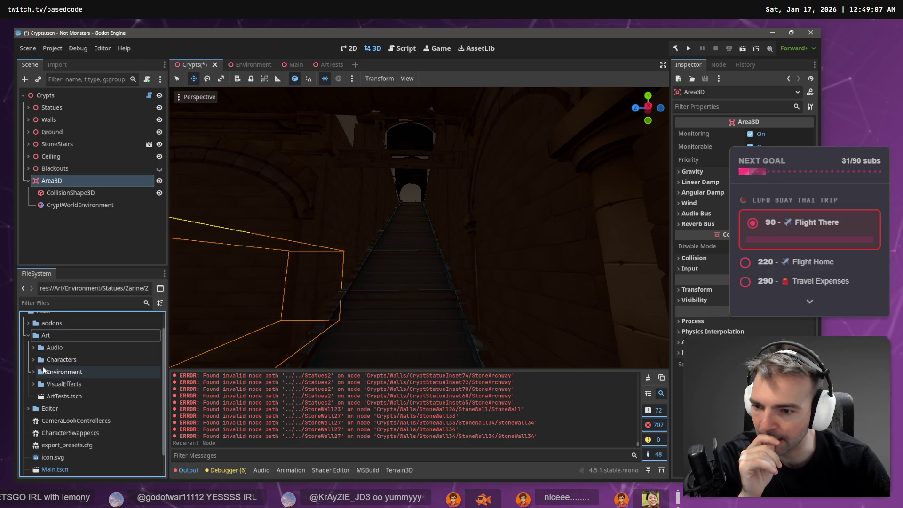
left_click(38, 372)
left_click(32, 371)
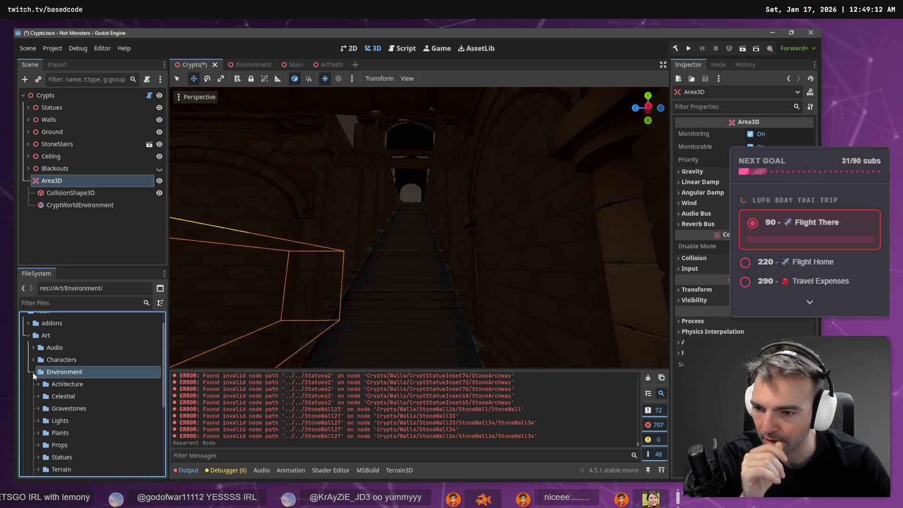
scroll(50, 390, "down", 1)
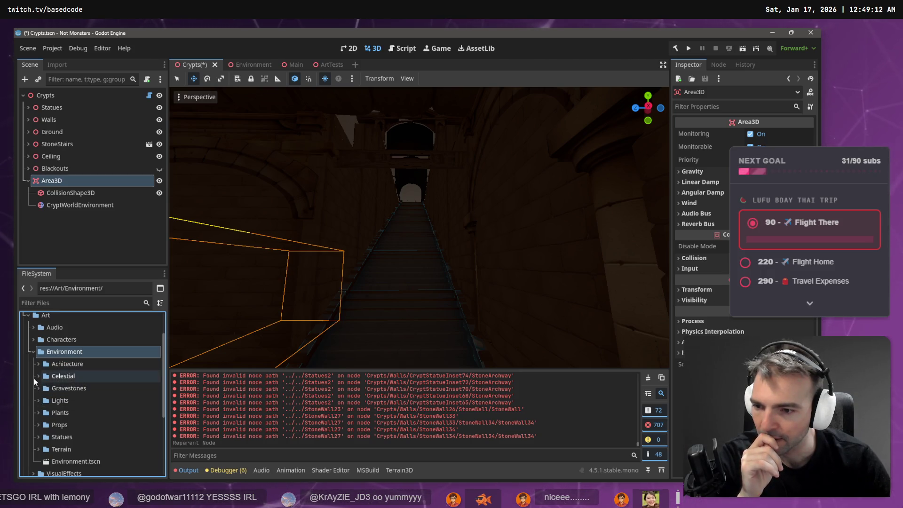
left_click(36, 363)
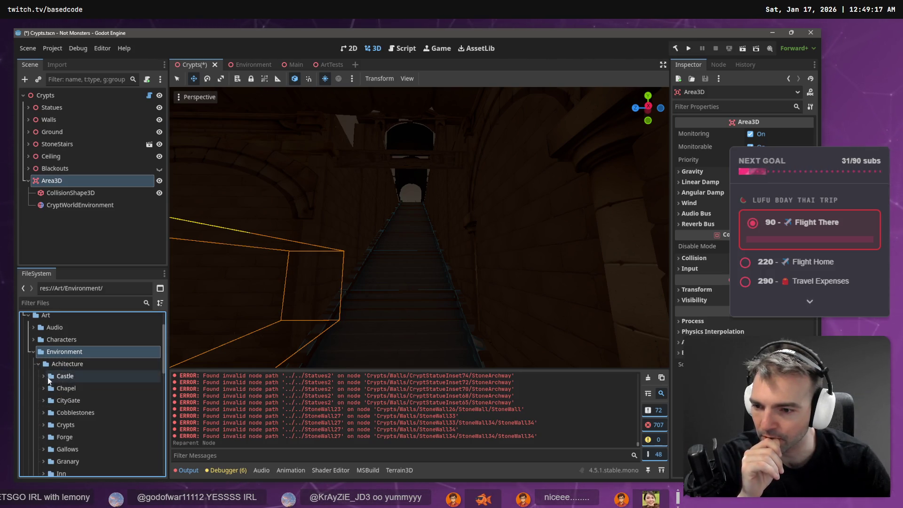
scroll(44, 388, "down", 1)
left_click(47, 406)
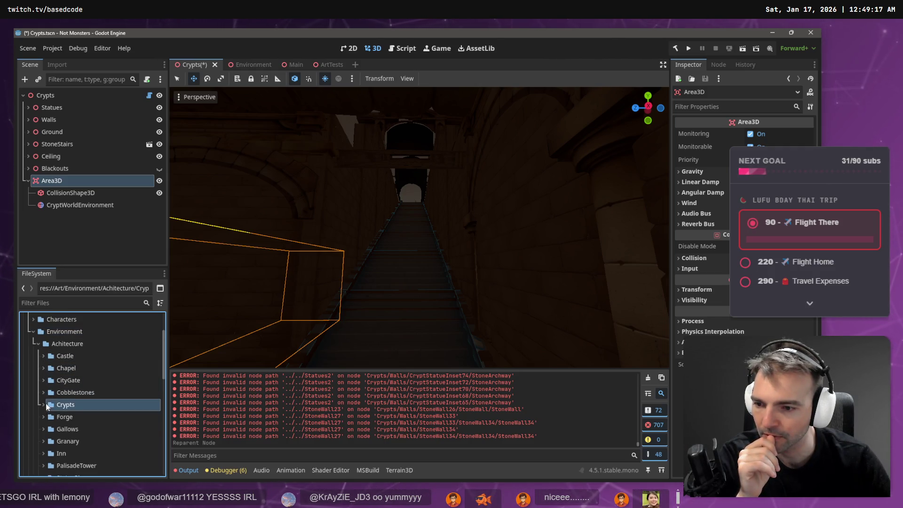
left_click(43, 405)
right_click(71, 404)
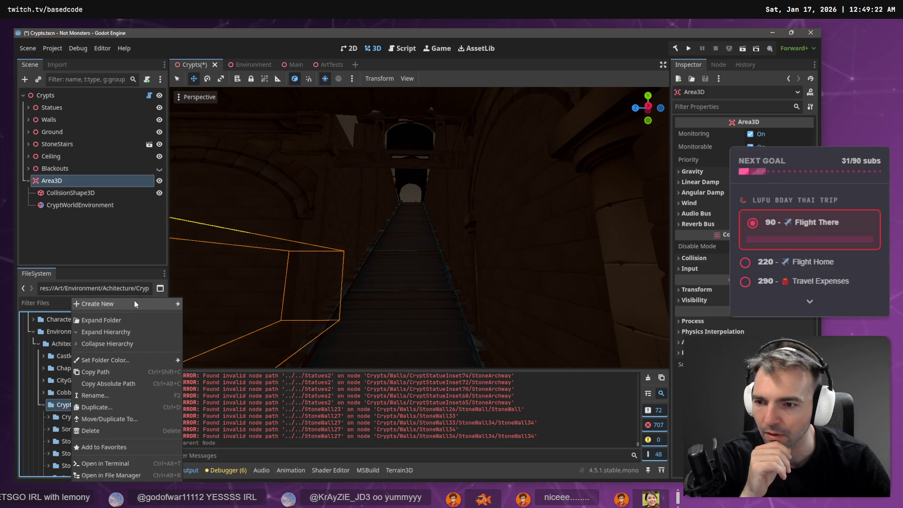
mouse_move(134, 304)
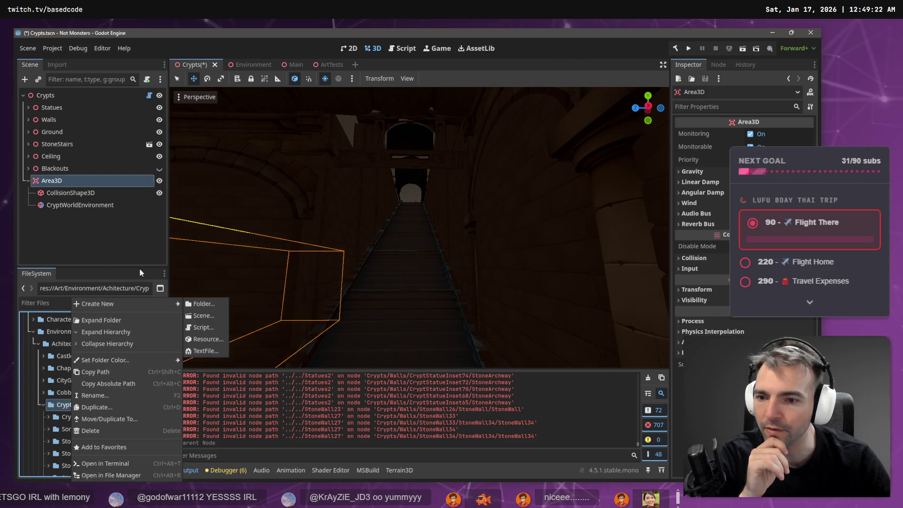
left_click(202, 326)
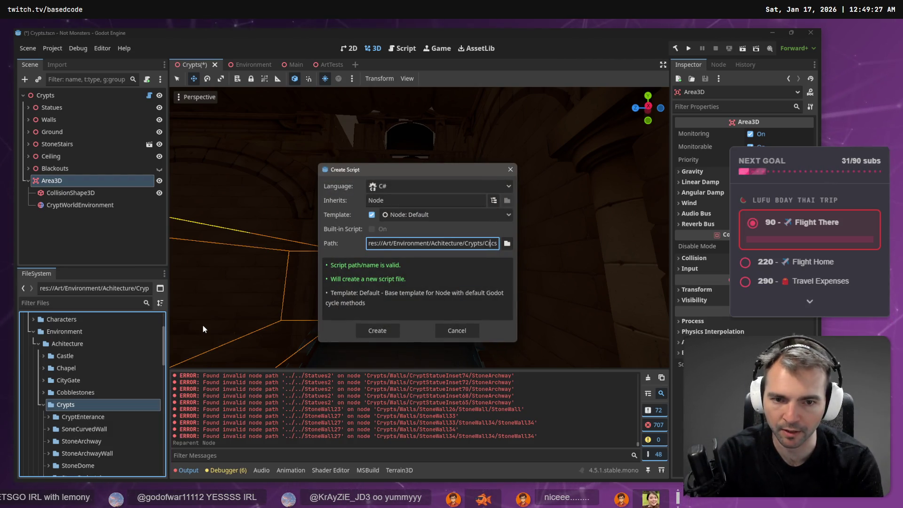
- Enter the name LightTra for the new script and attach a C# script to Area3D
type("LightTransit")
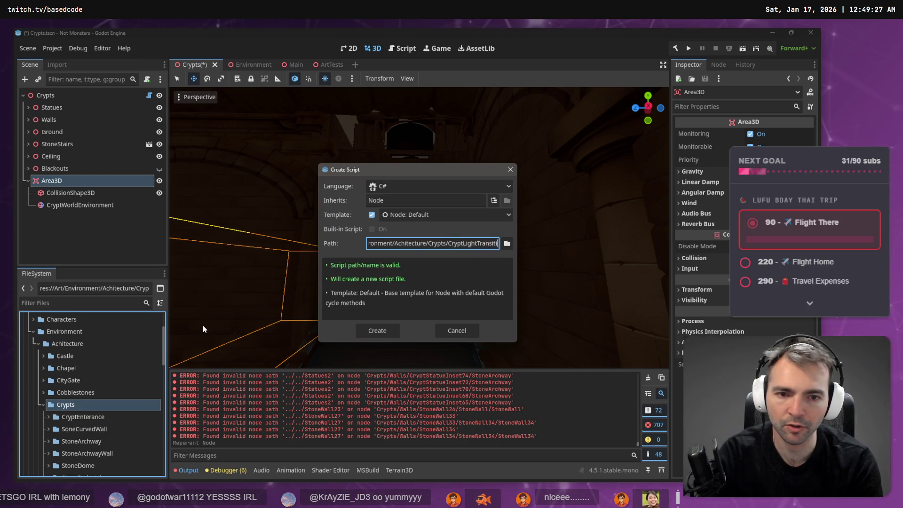
key("Return")
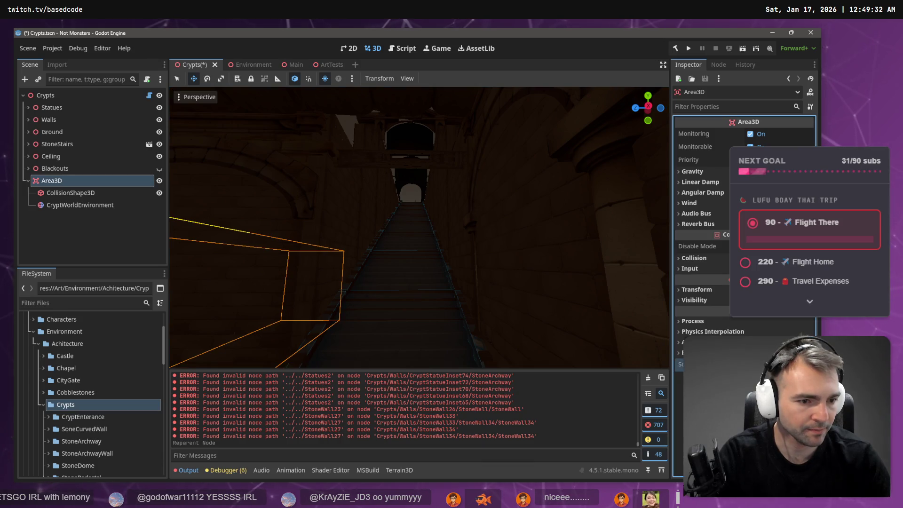
left_click(148, 79)
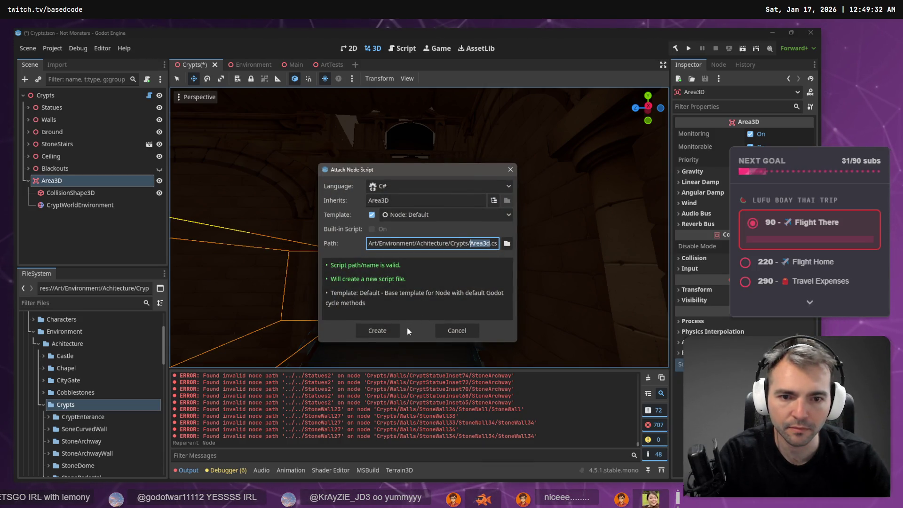
key("Return")
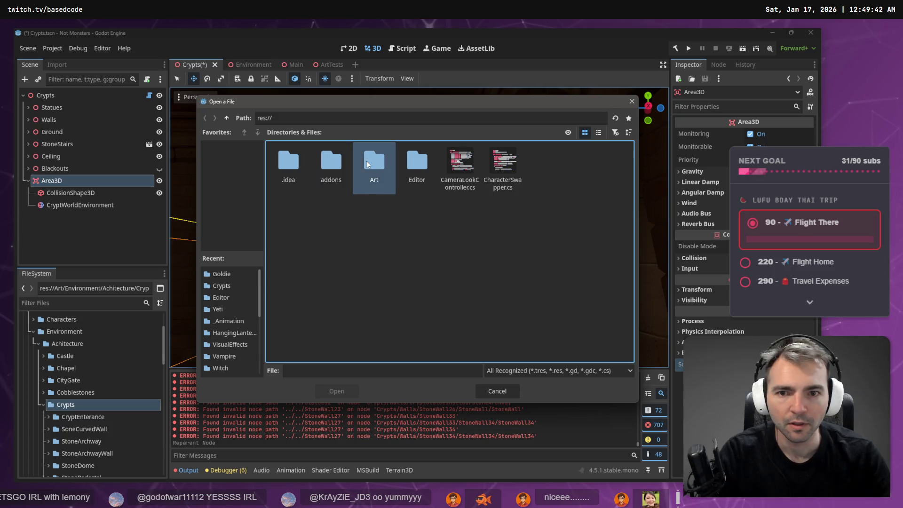
- Browse to Art/Environment/Achitecture/Crypts and open CryptLightTransition.cs
double_click(367, 163)
double_click(369, 167)
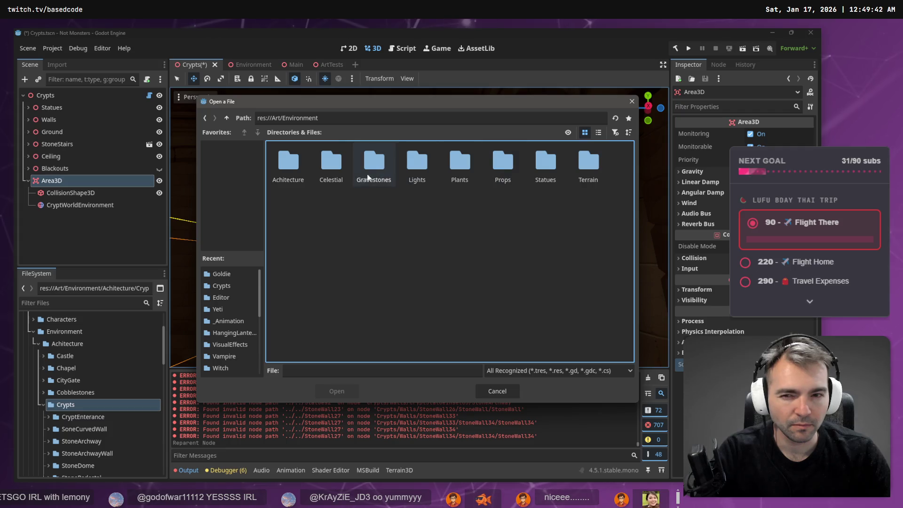
double_click(288, 162)
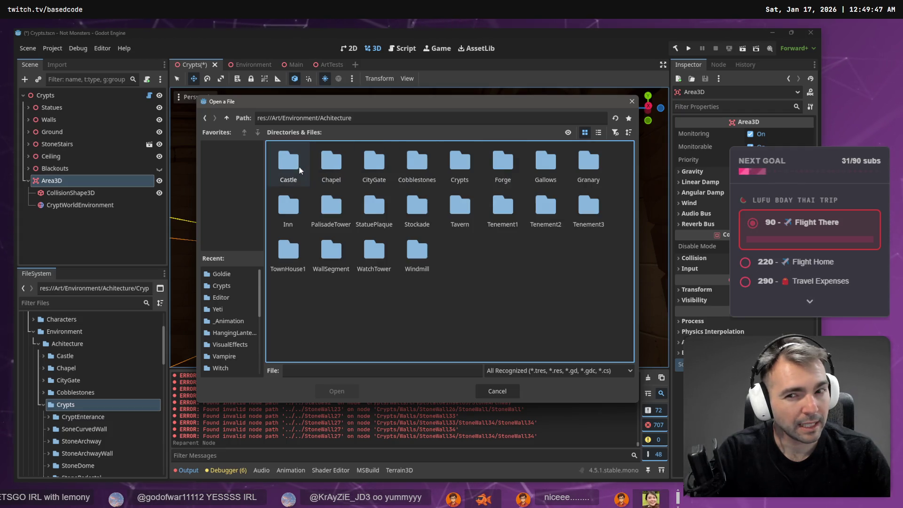
double_click(458, 169)
left_click(410, 212)
double_click(409, 213)
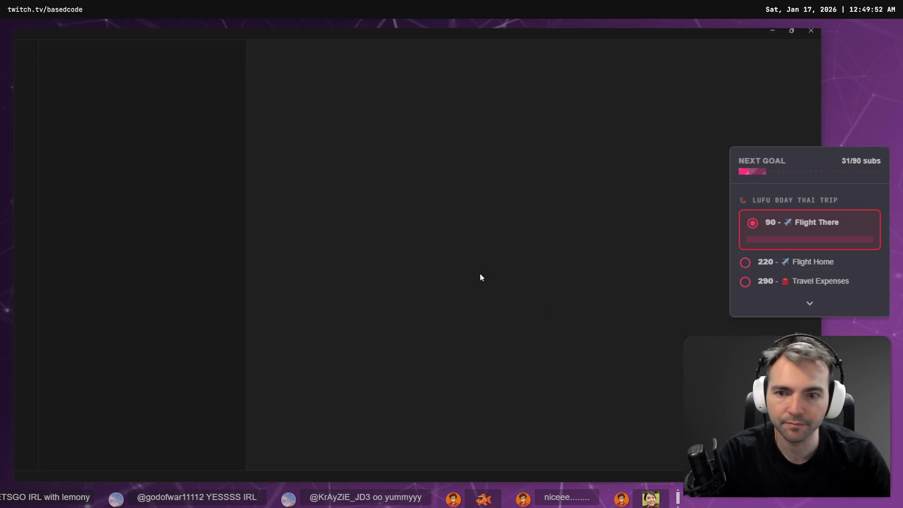
- Reopen the Based.NotMonsters workspace from File > Open Recent
left_click(42, 39)
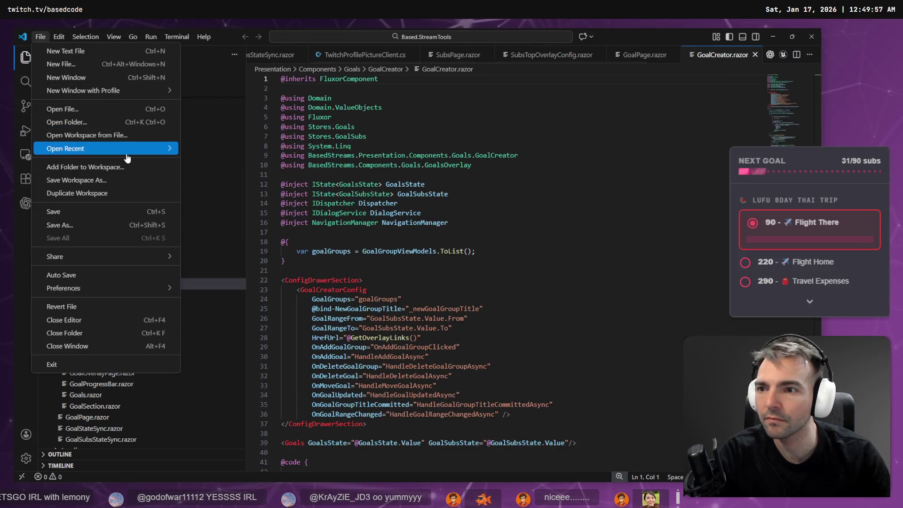
mouse_move(128, 150)
left_click(269, 180)
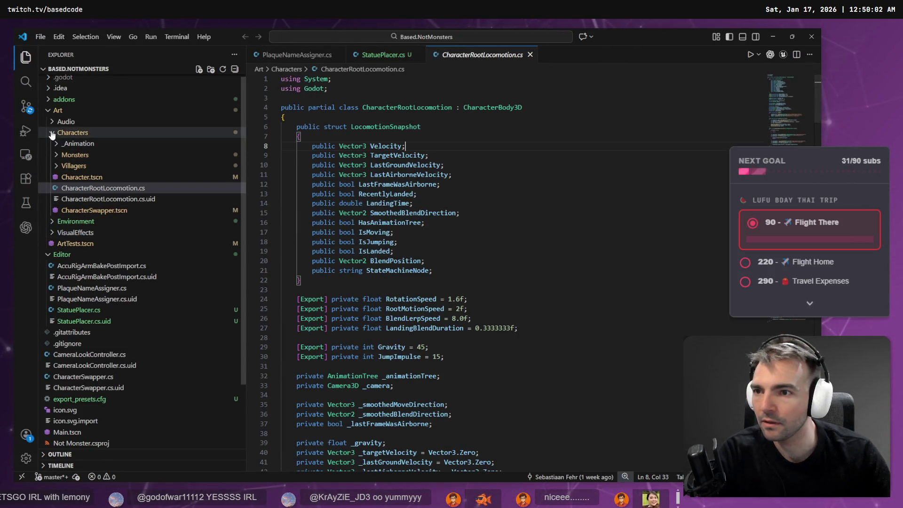
- Expand Environment > Achitecture > Crypts in Explorer and open CryptLightTransition.cs
left_click(57, 155)
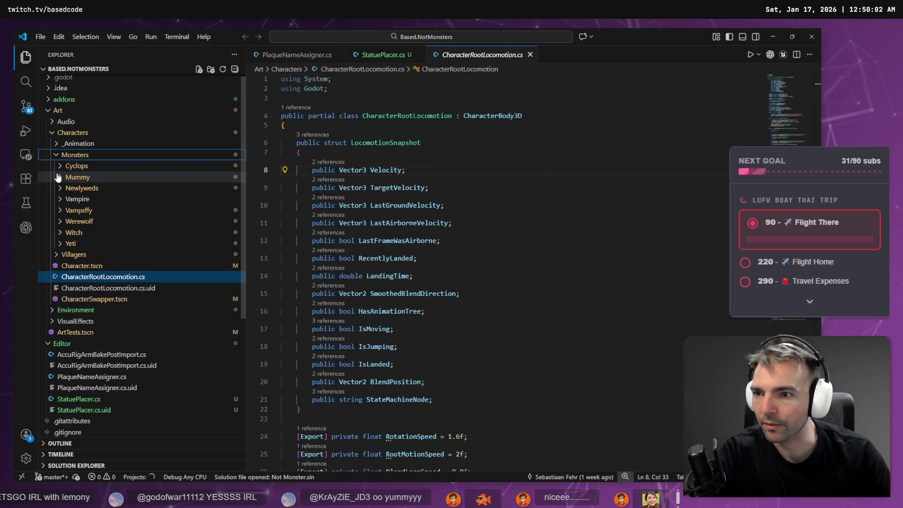
left_click(55, 154)
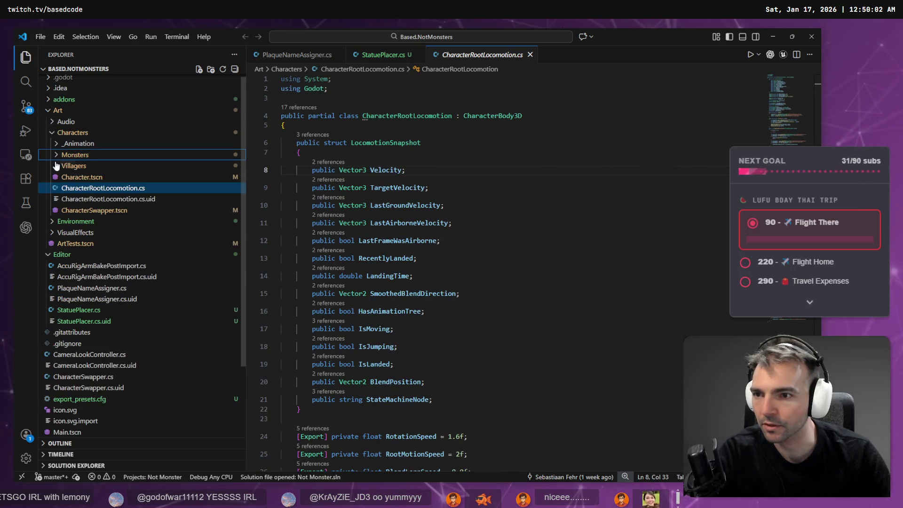
left_click(54, 132)
left_click(55, 144)
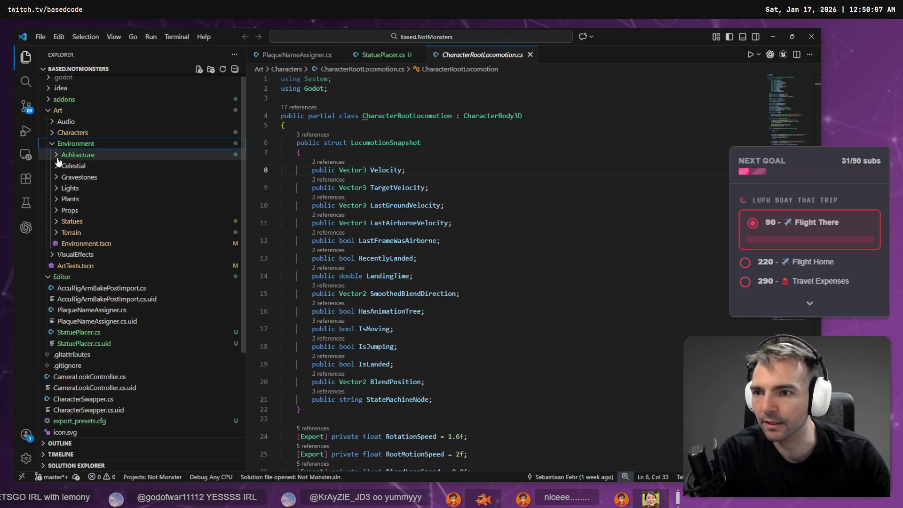
left_click(56, 155)
left_click(73, 210)
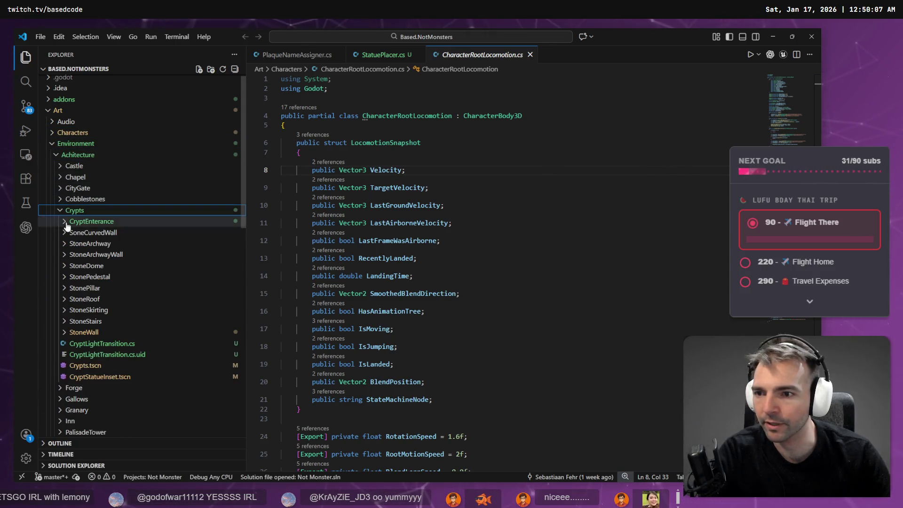
left_click(132, 345)
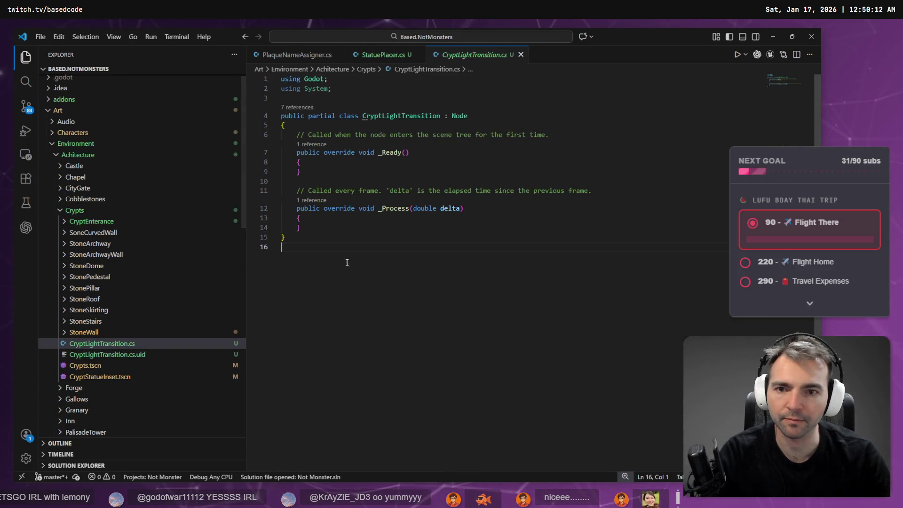
- Select the whole script and add it as context in the Codex sidebar
left_click_drag(282, 249, 200, 43)
left_click(26, 228)
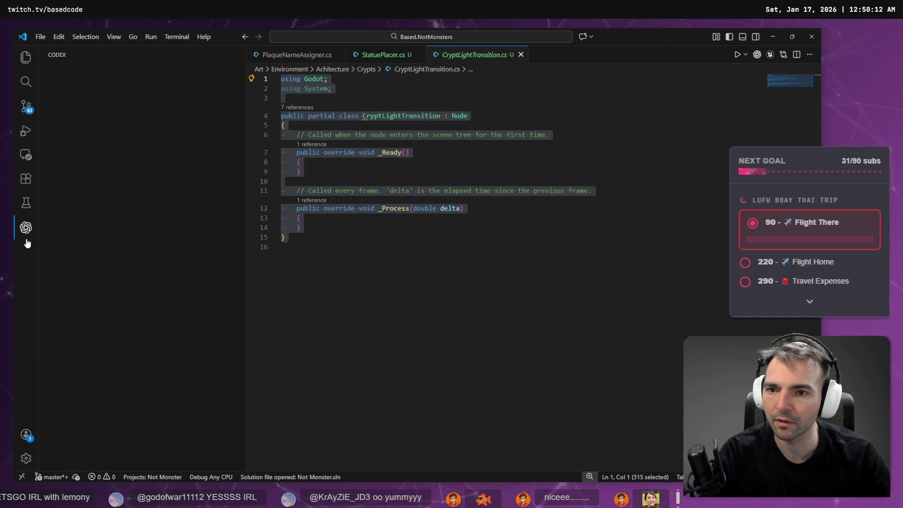
right_click(337, 147)
left_click(381, 455)
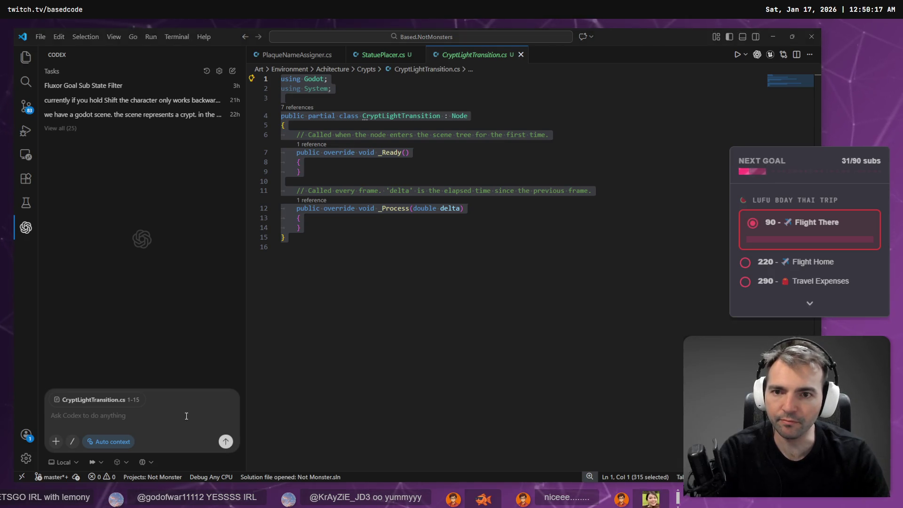
- Capture the Area3D node branch in Godot and paste the image into the Codex prompt
key("alt+Tab")
left_click(111, 240)
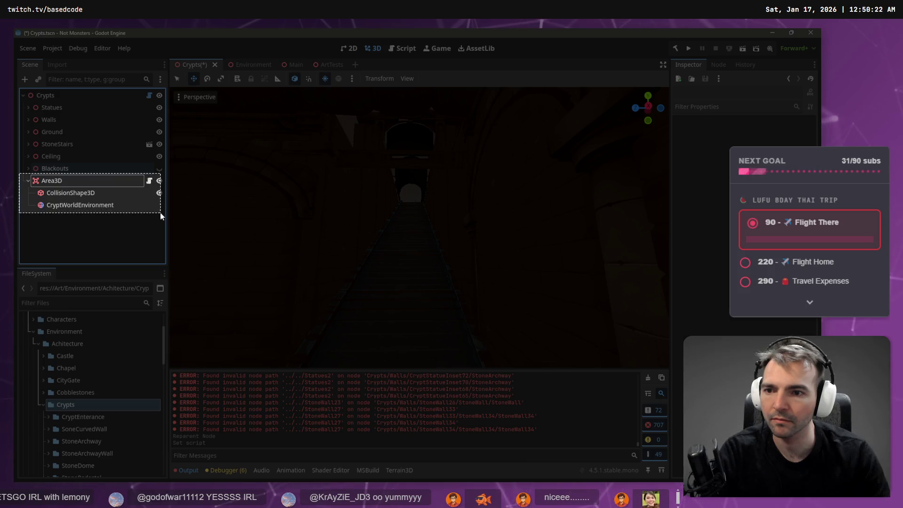
key("alt+Tab")
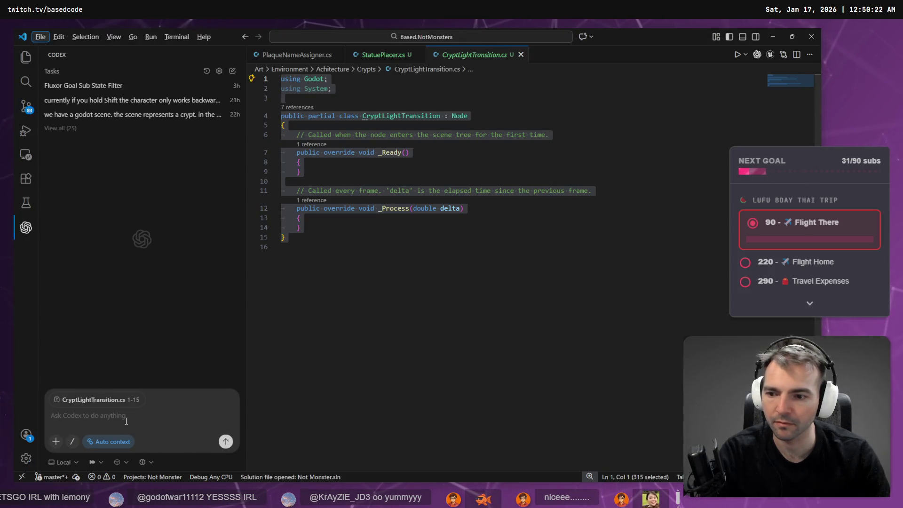
key("ctrl+v")
- Dictate the prompt describing an Area3D trigger that caches the camera's environment
key("super+h")
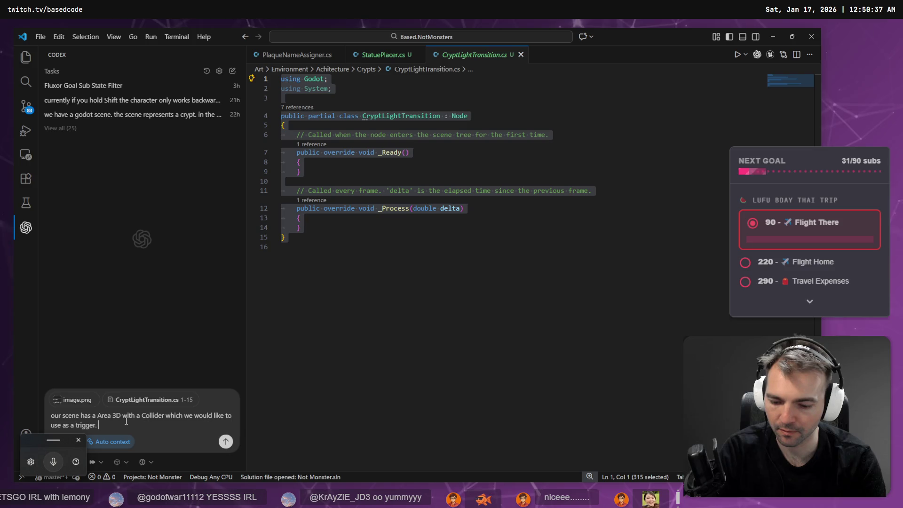
key("super+h")
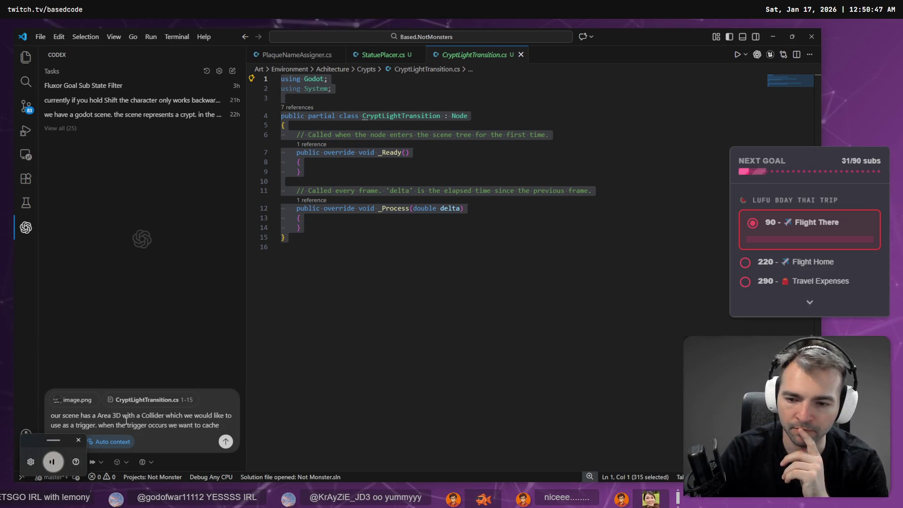
key("super+h")
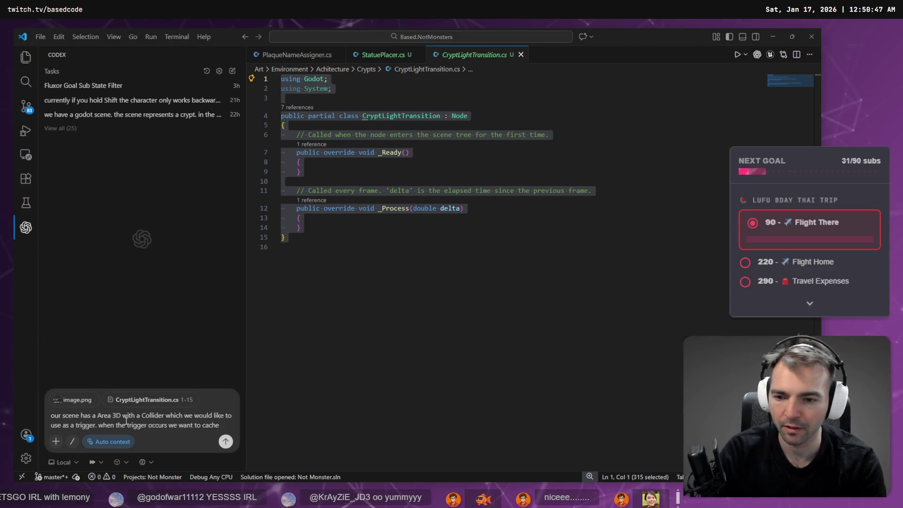
key("super+h")
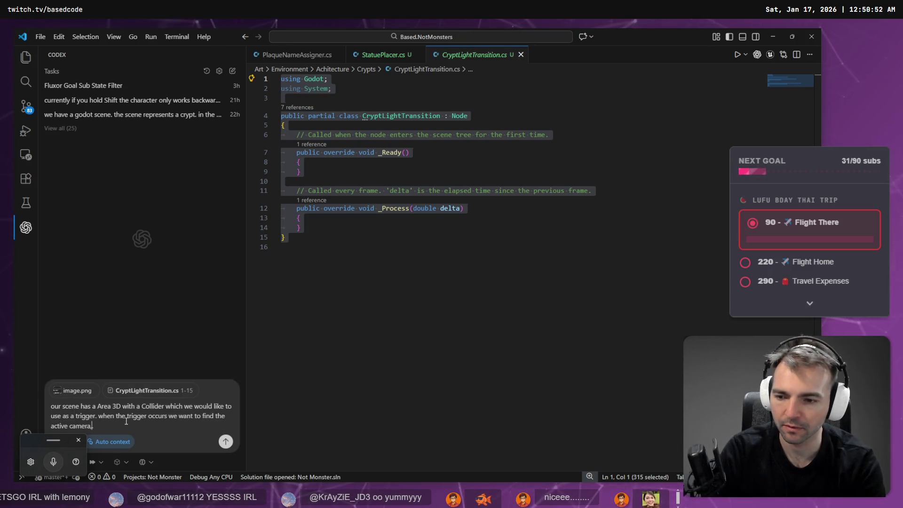
key("super+h")
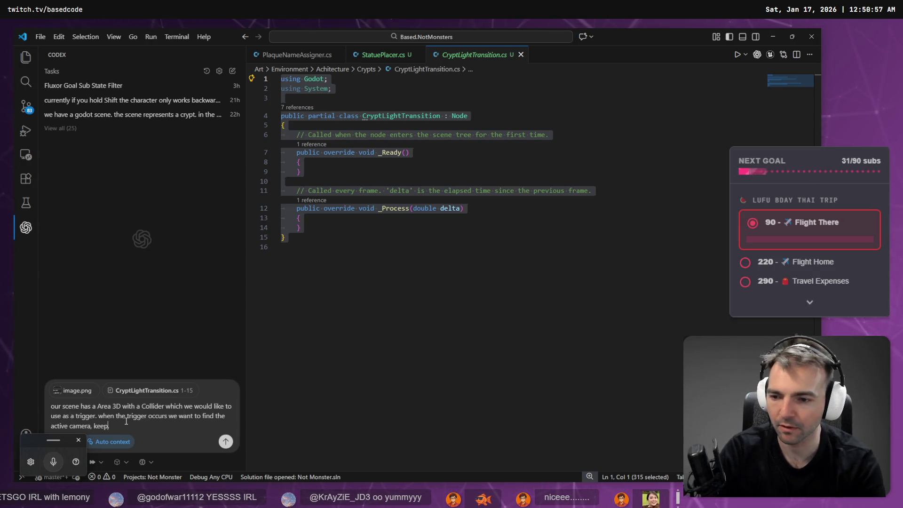
key("super+h")
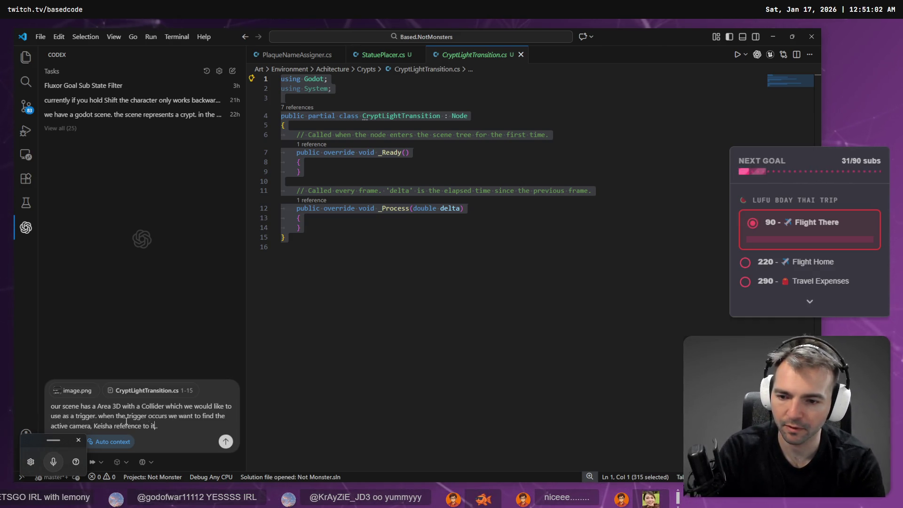
- Copy Camera3D.environment from the Google results and paste it into the prompt
key("alt+Tab")
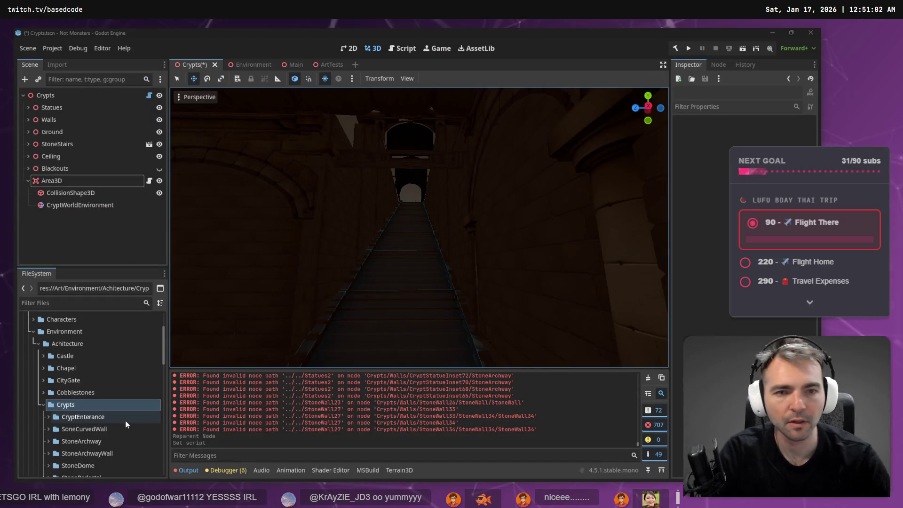
key("alt+Tab")
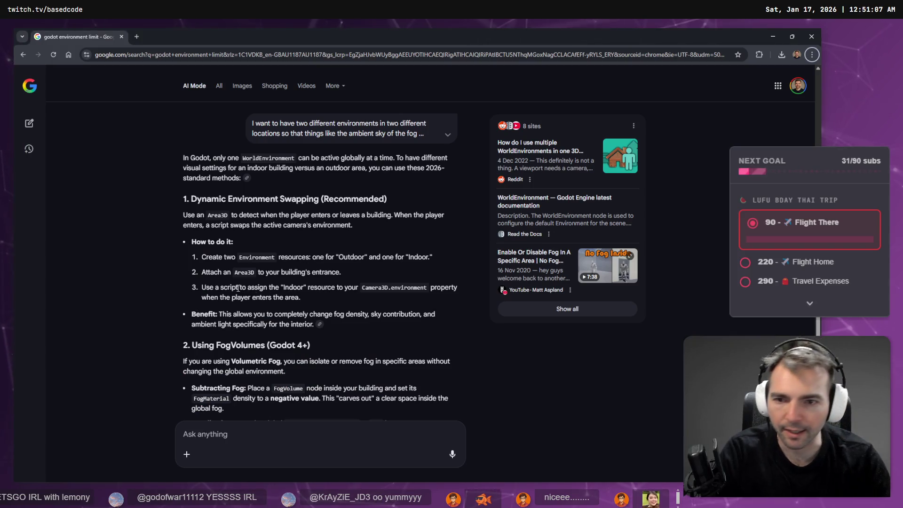
left_click_drag(424, 290, 424, 290)
key("ctrl+c")
key("alt+Tab")
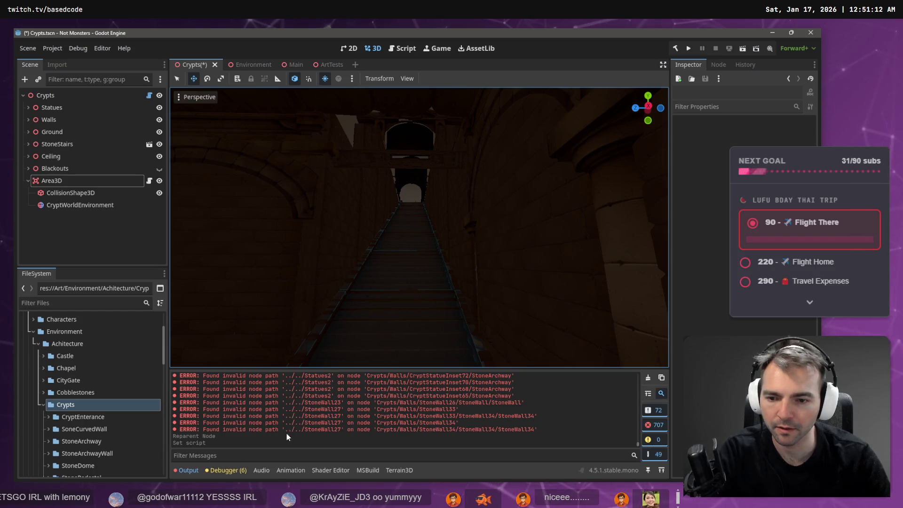
key("alt+Tab")
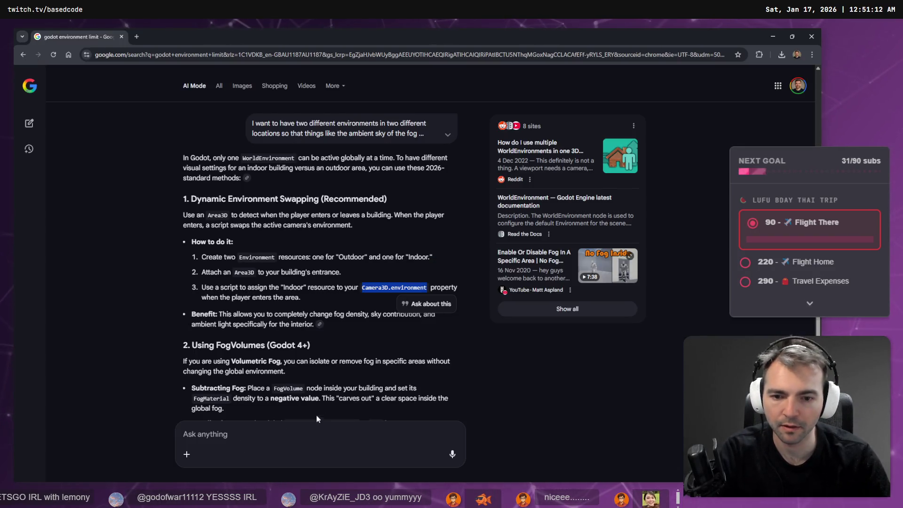
key("alt+Tab")
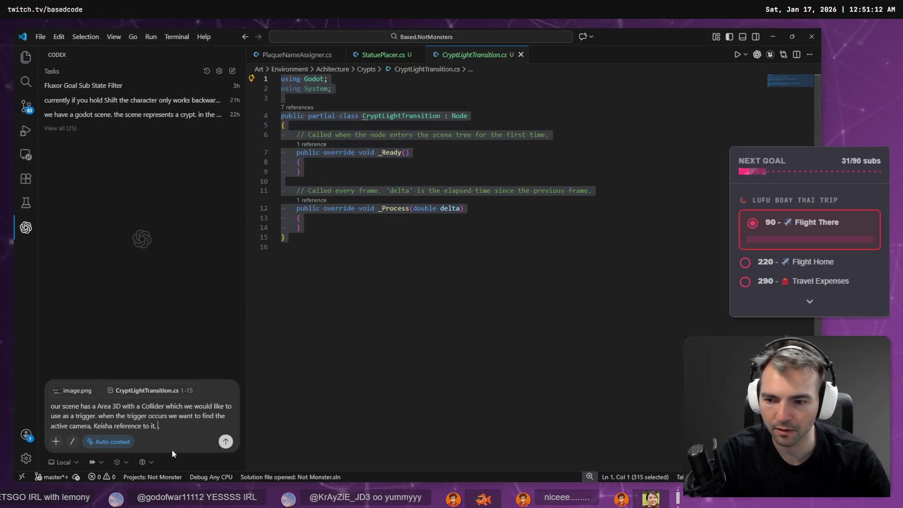
key("ctrl+v")
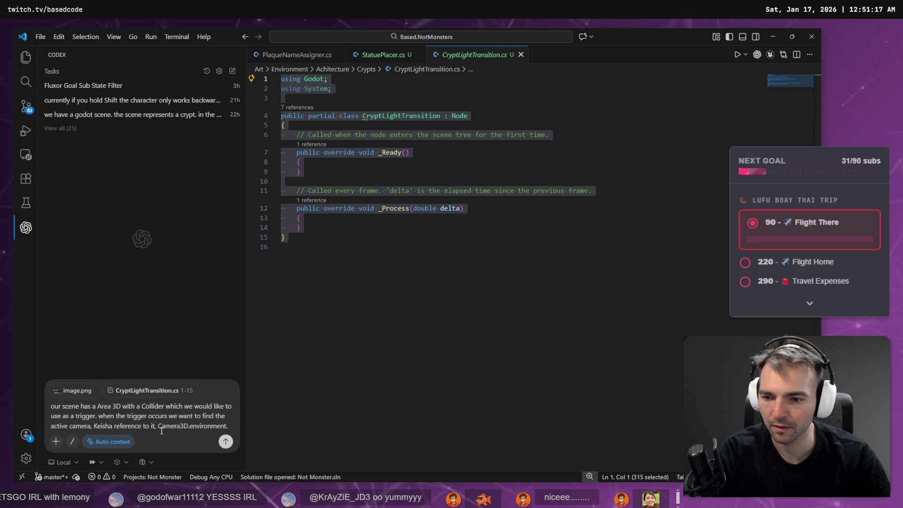
- Continue dictating the prompt, deleting the misheard words
key("super+h")
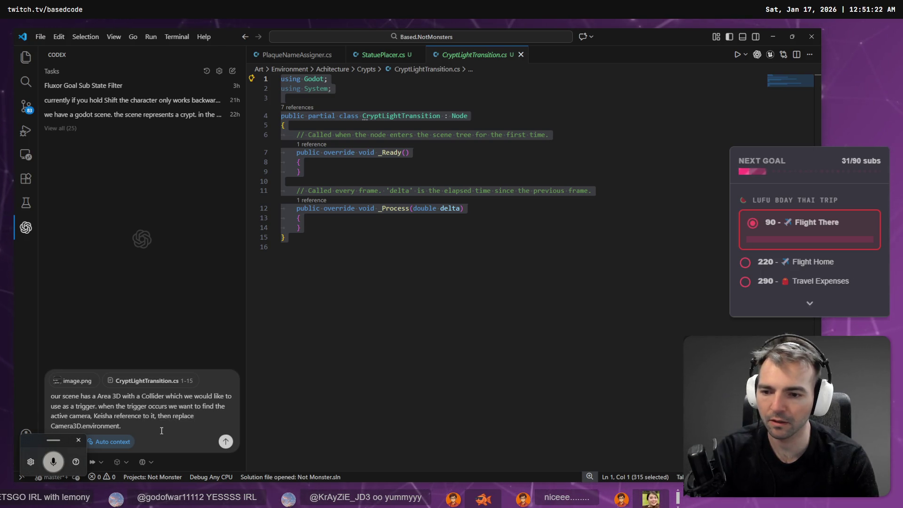
key("ctrl+shift+Left")
key("ctrl+shift+Left")
key("ctrl+shift+Left")
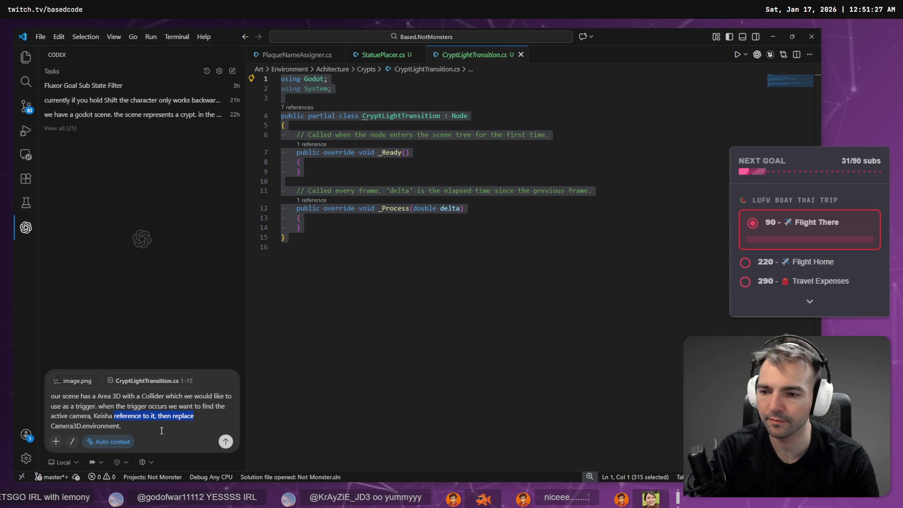
key("BackSpace")
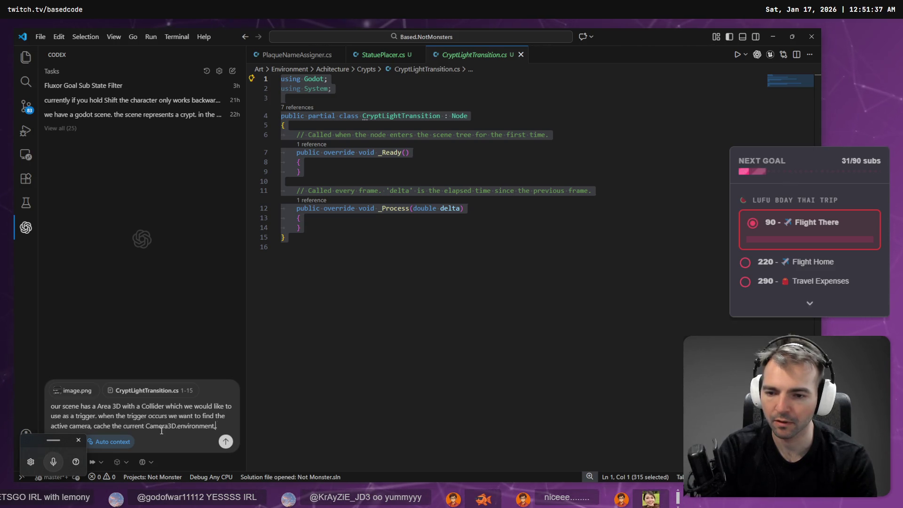
key("super+h")
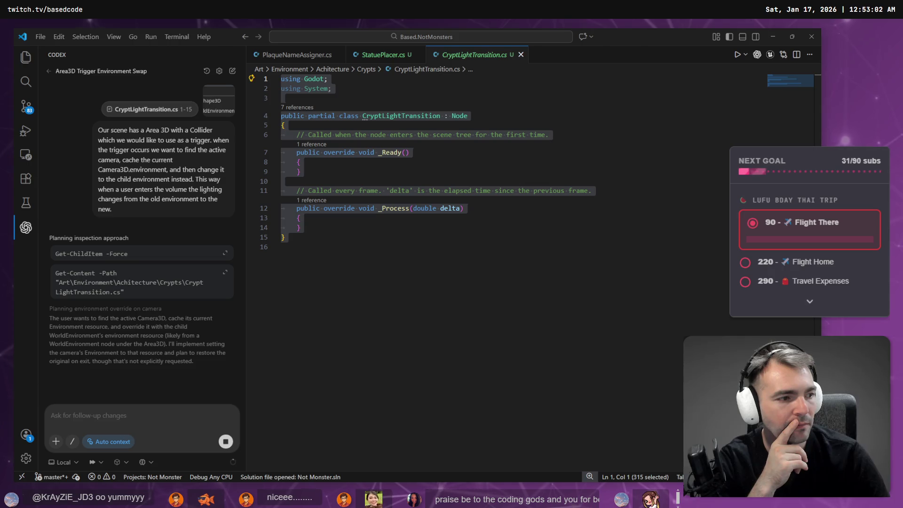
- Clear the code selection in the script editor
left_click(628, 244)
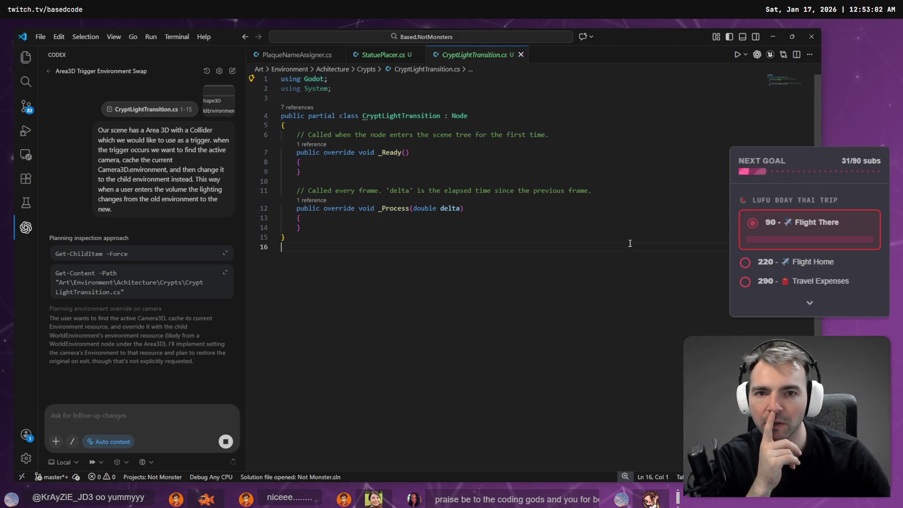
- Minimize VS Code and Chrome, fly into the tomb room to the first plaque
left_click(772, 33)
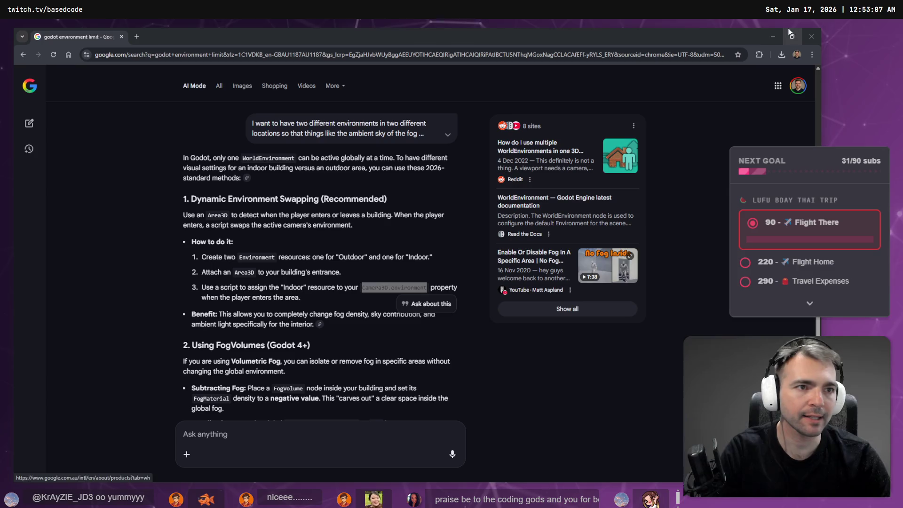
left_click(773, 36)
key("w")
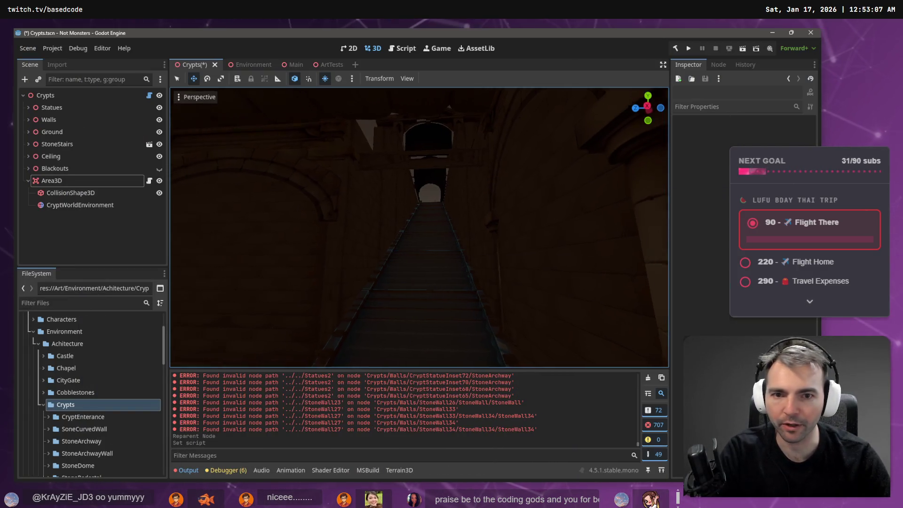
key("w")
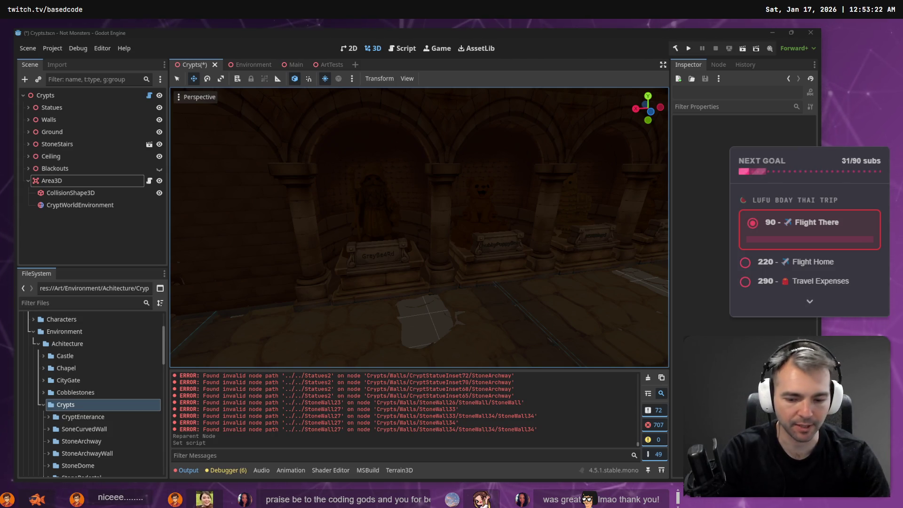
key("F11")
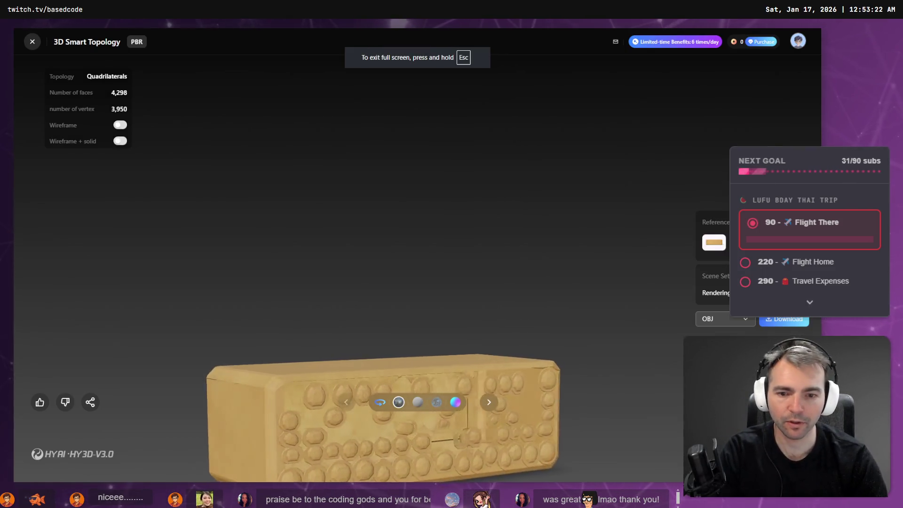
- Orbit the textured chest model to view it from above, then go back to Godot's Crypts scene
mouse_move(617, 480)
left_mouse_down()
mouse_move(470, 424)
mouse_move(403, 377)
mouse_move(474, 383)
mouse_move(541, 242)
mouse_move(650, 215)
left_mouse_up()
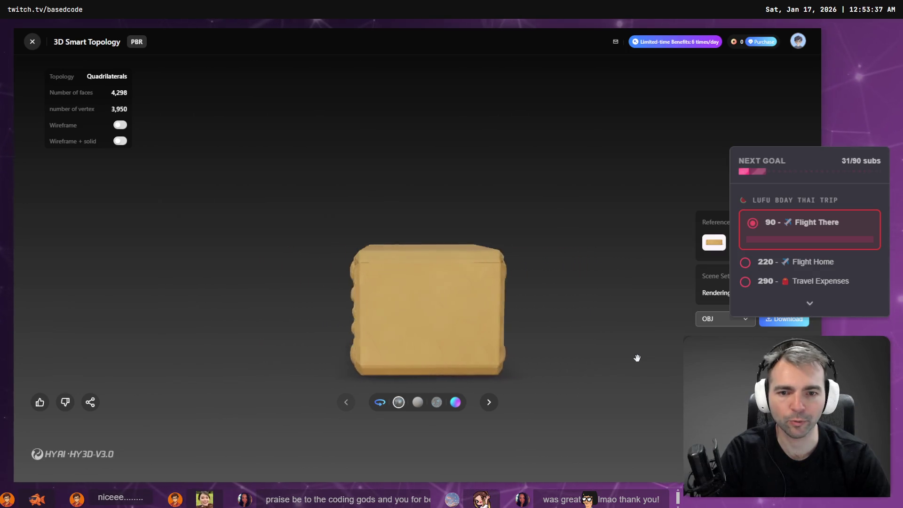
key("alt+Tab")
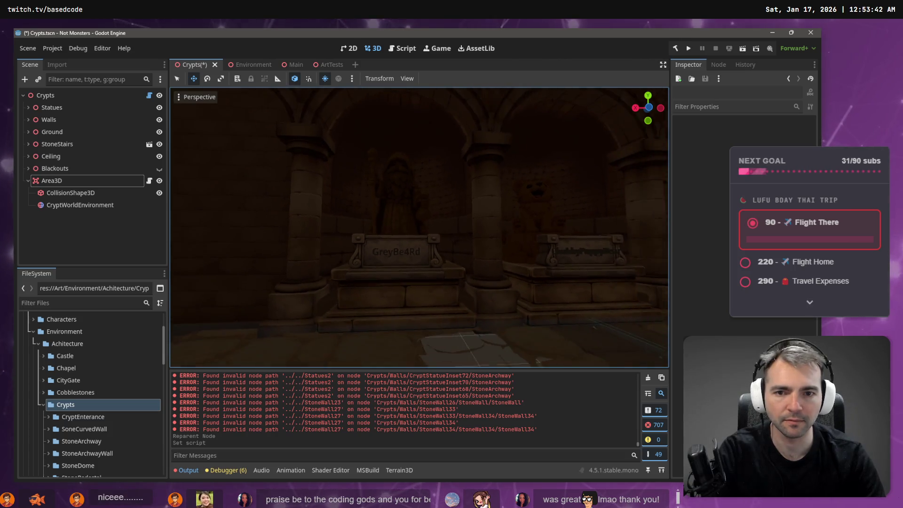
- Fly along the row of crypt niches and select the 13_Snoulzy bear statue
key("w")
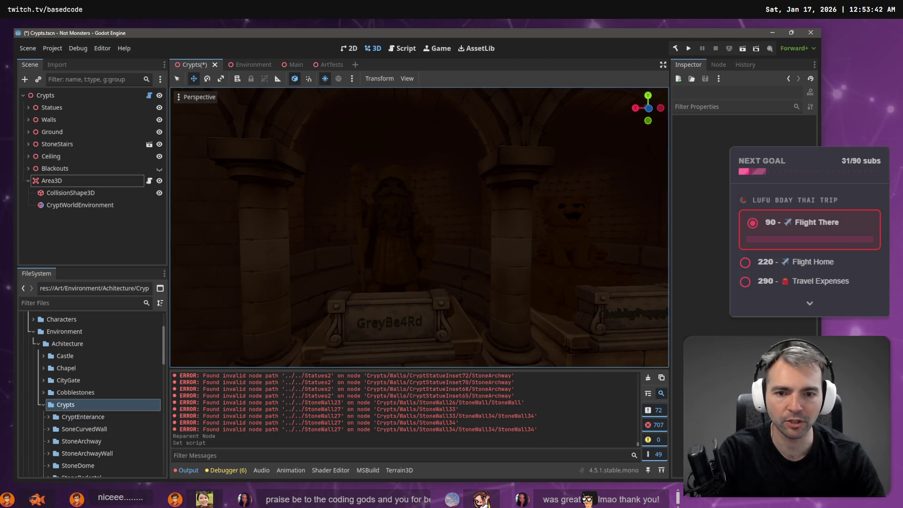
key("d")
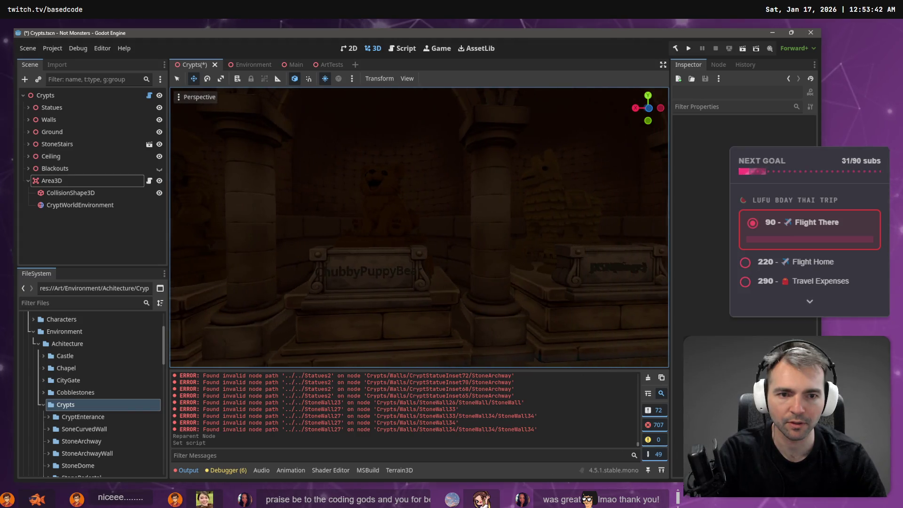
key("d")
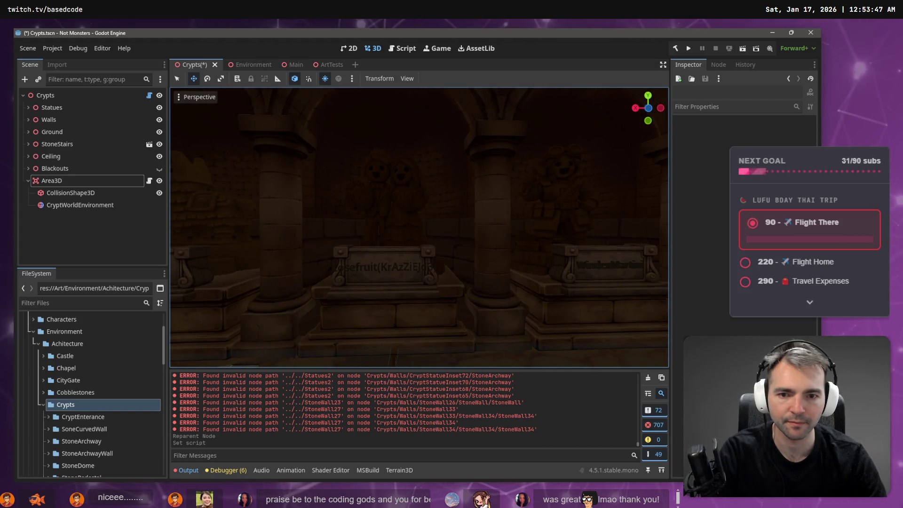
key("w")
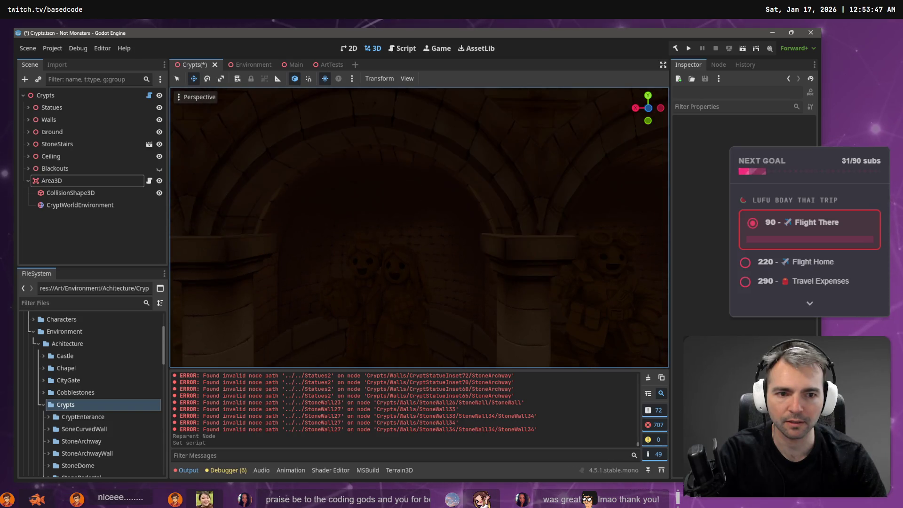
key("d")
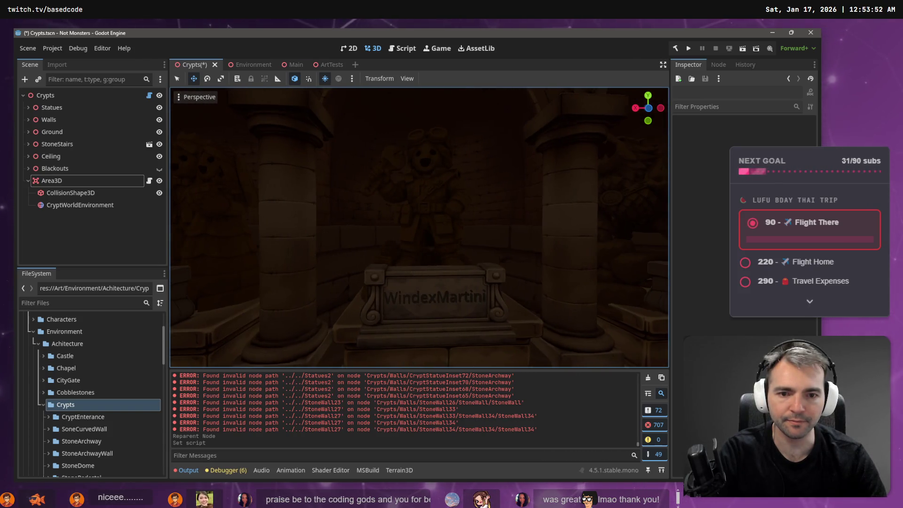
key("d")
key("s")
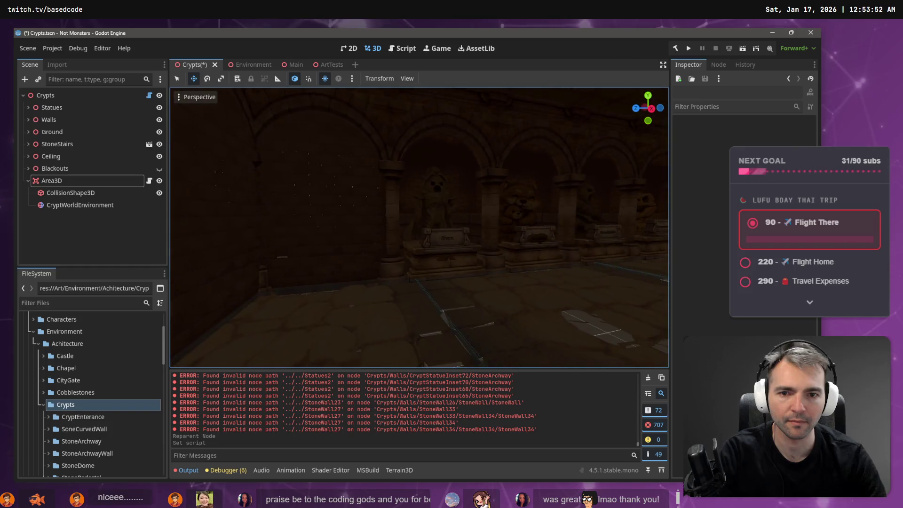
key("w")
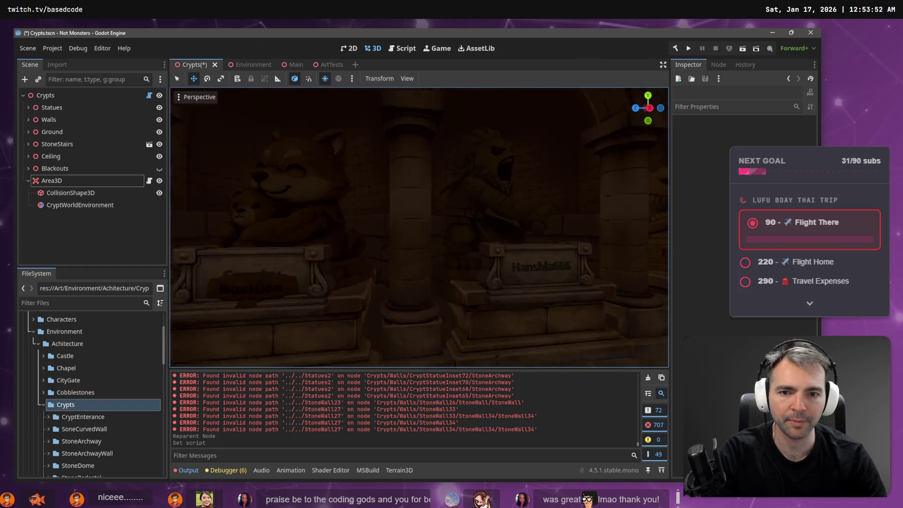
left_click(411, 187)
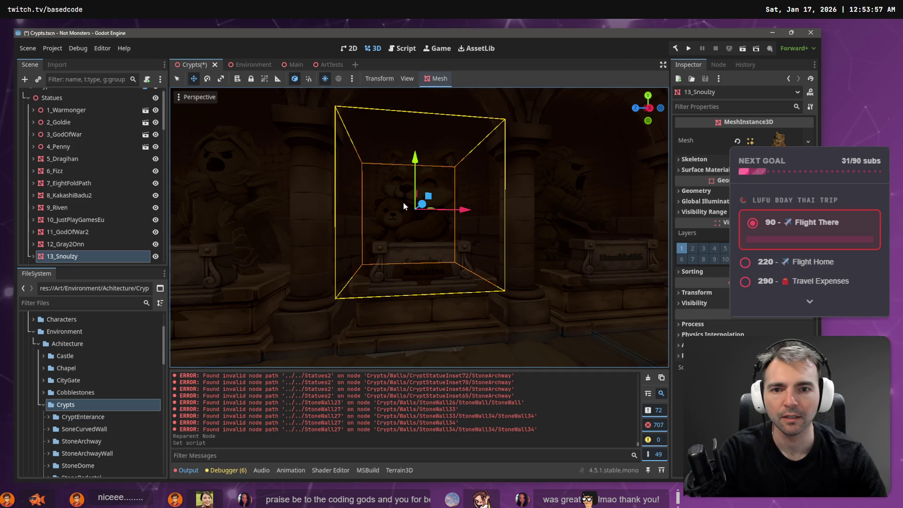
key("s")
key("w")
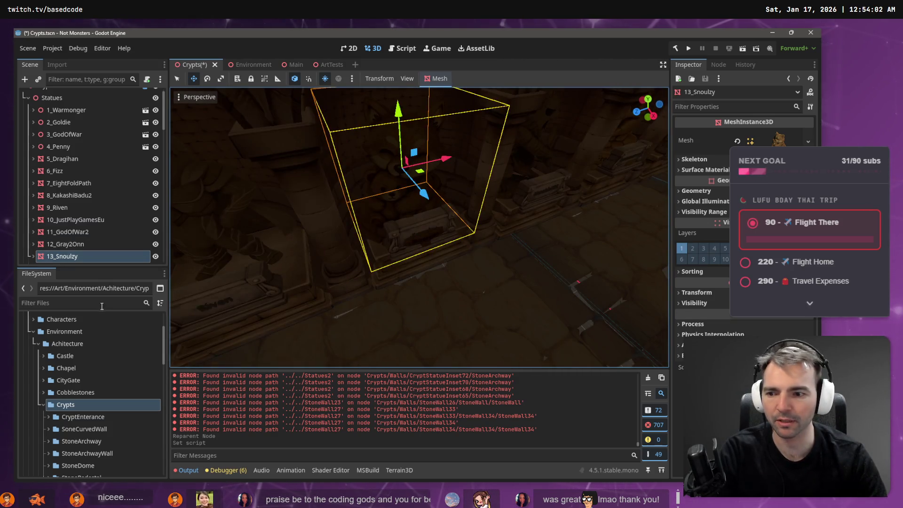
- Filter FileSystem for 'Snoul' and bring up Snoulzy.obj's import settings, with mesh scale 1.4
right_click(78, 256)
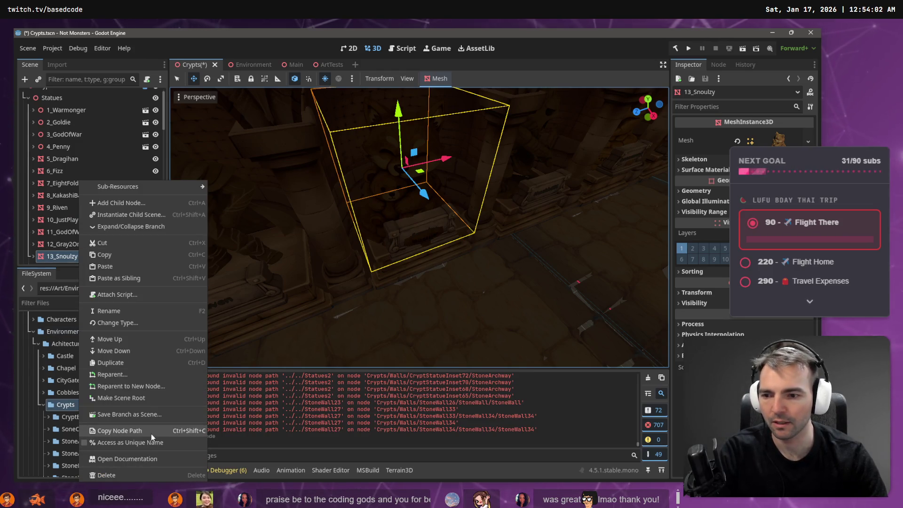
left_click(49, 305)
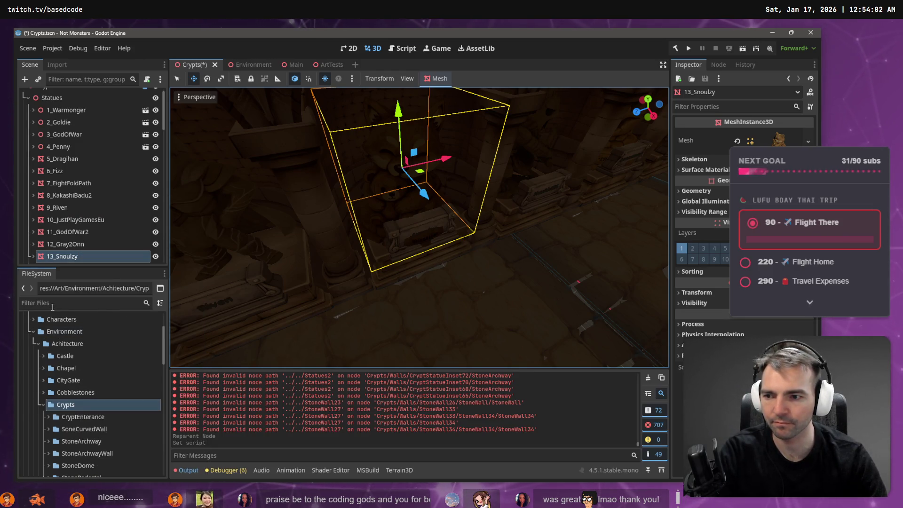
left_click(49, 305)
type("Snoul")
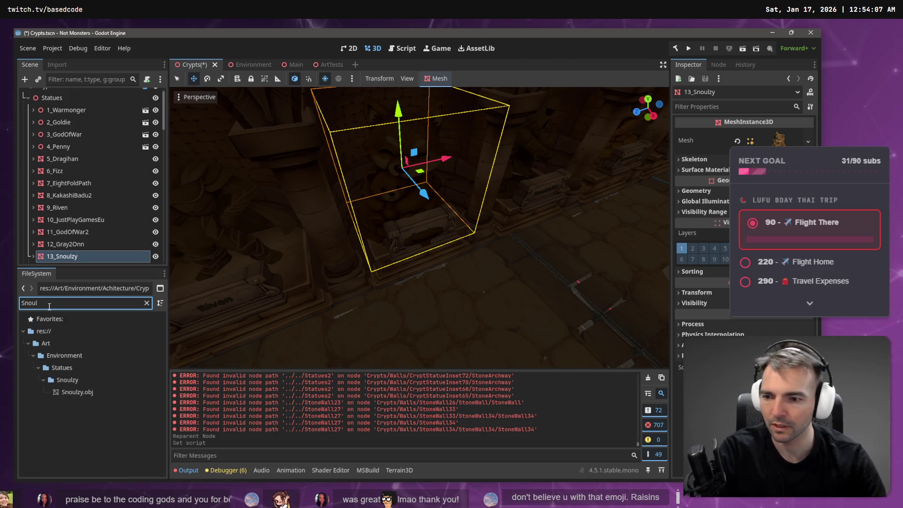
left_click(81, 392)
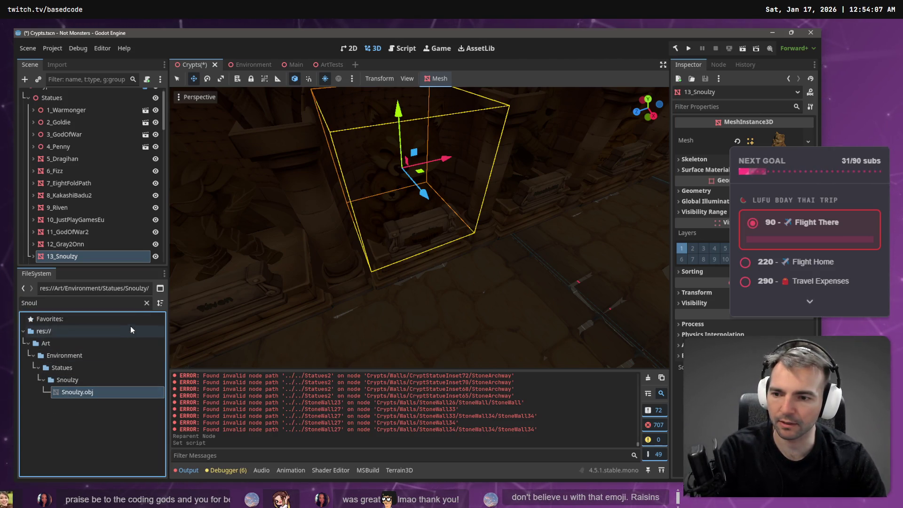
left_click(57, 65)
left_click(41, 192)
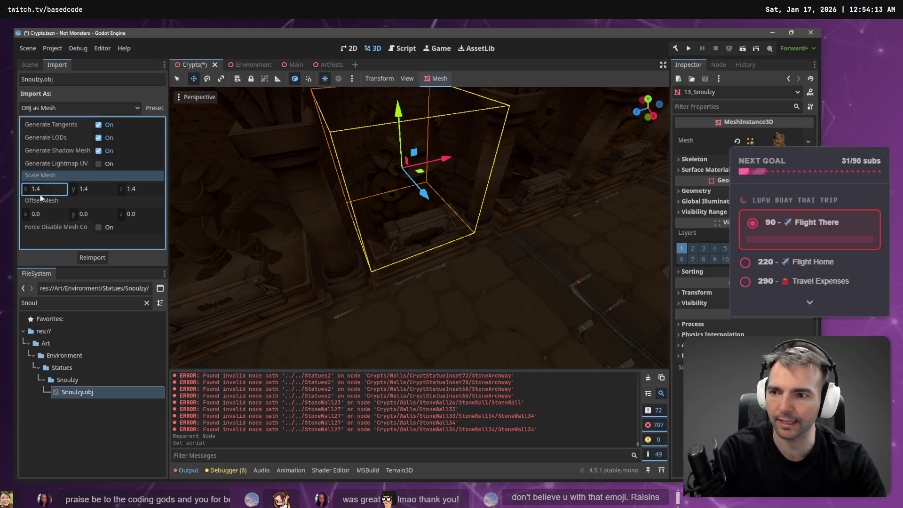
type("1.3")
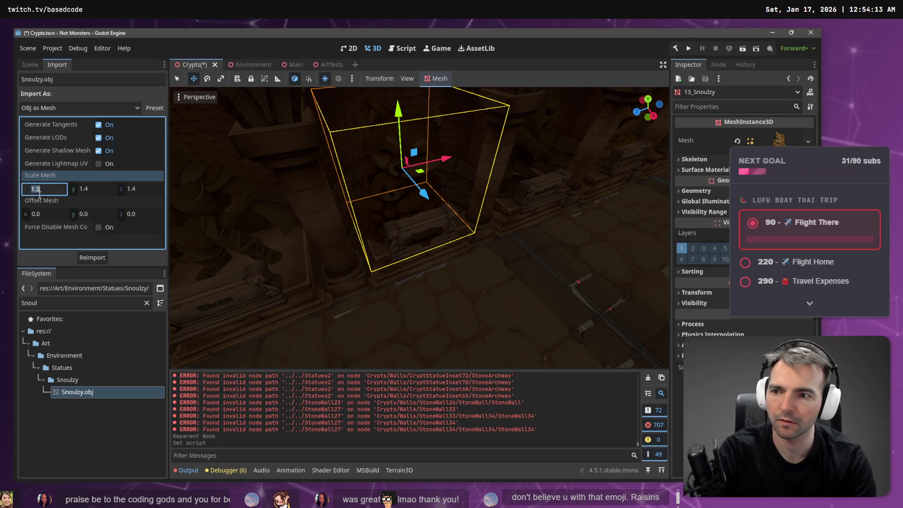
key("Tab")
type("1.3")
key("Tab")
type("1.3")
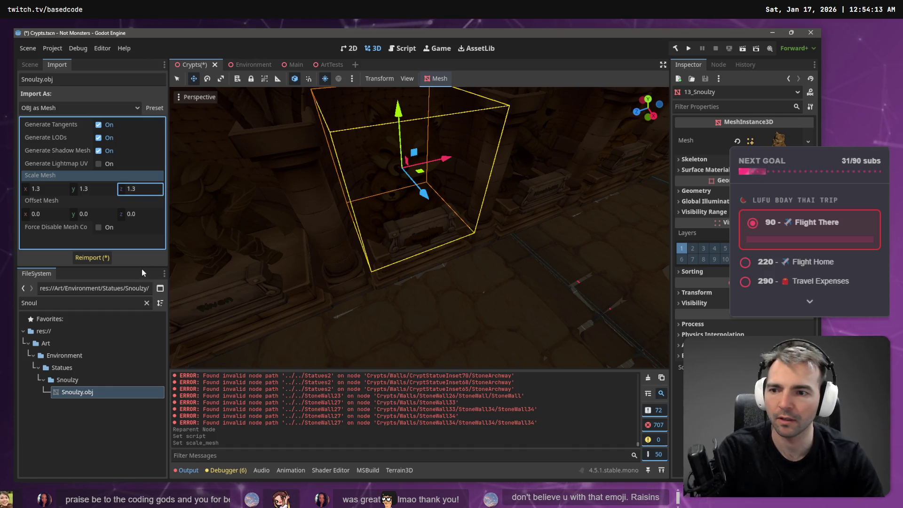
left_click(101, 259)
left_click_drag(450, 287, 442, 276)
left_click(38, 190)
type("1.25")
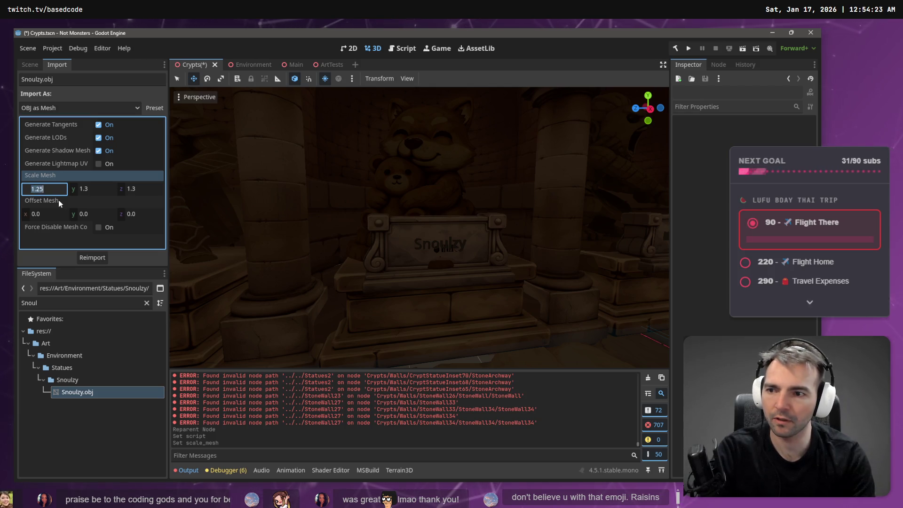
key("Tab")
type("1.25")
key("Tab")
type("1.25")
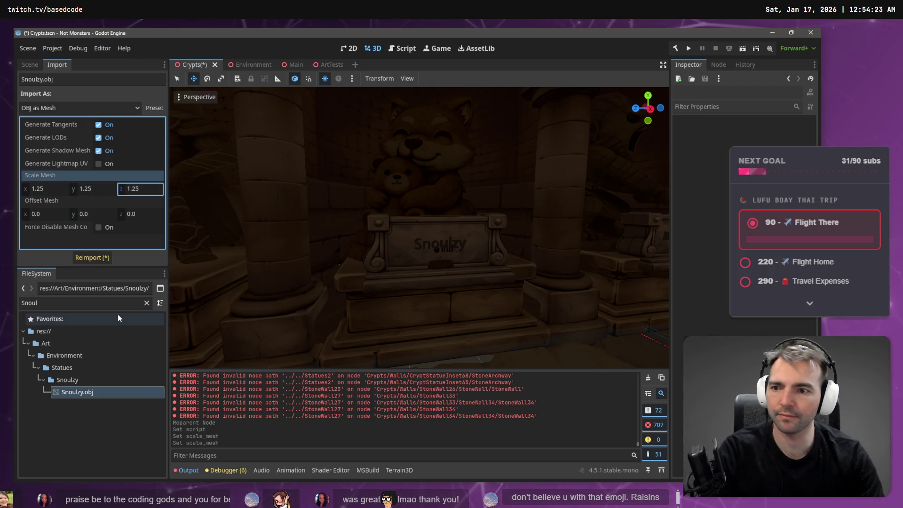
left_click(91, 258)
key("a")
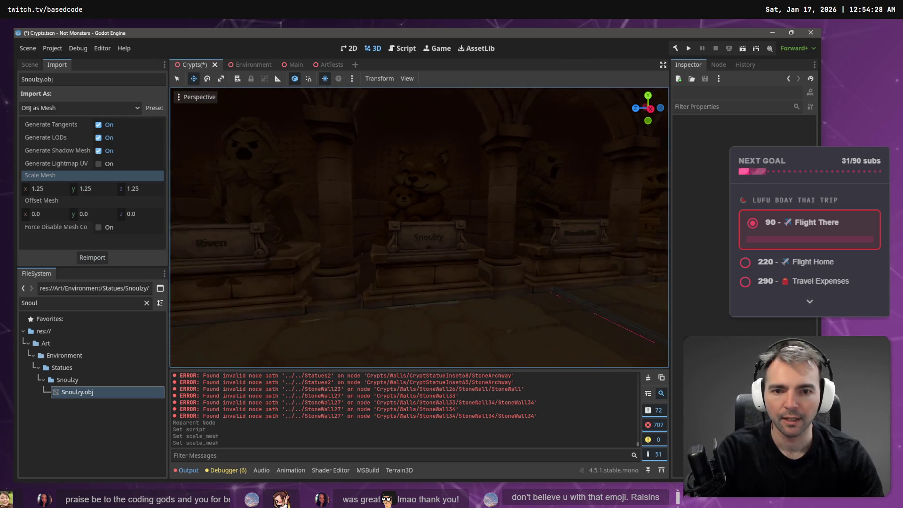
key("a")
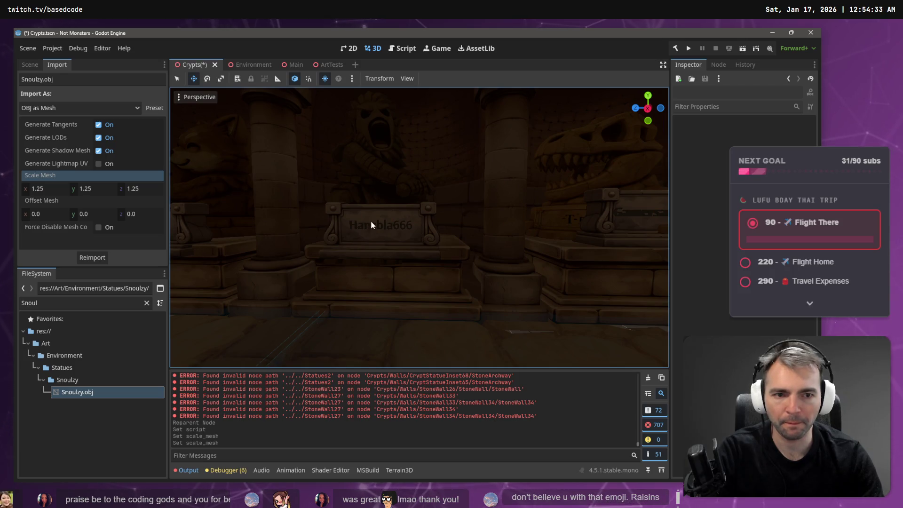
key("d")
key("d")
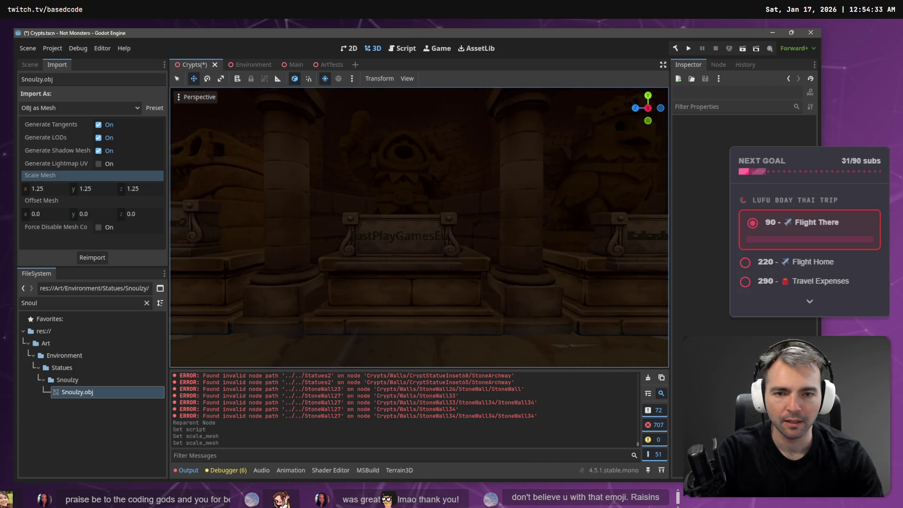
key("a")
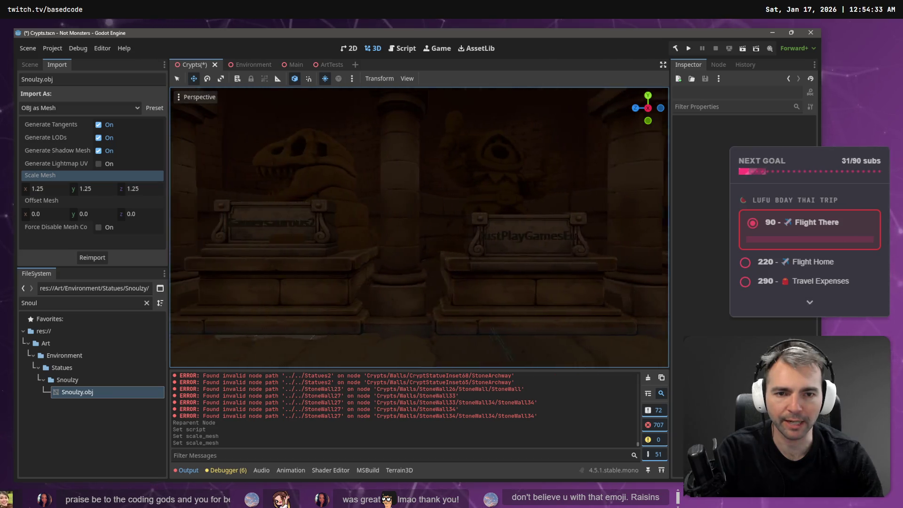
key("a")
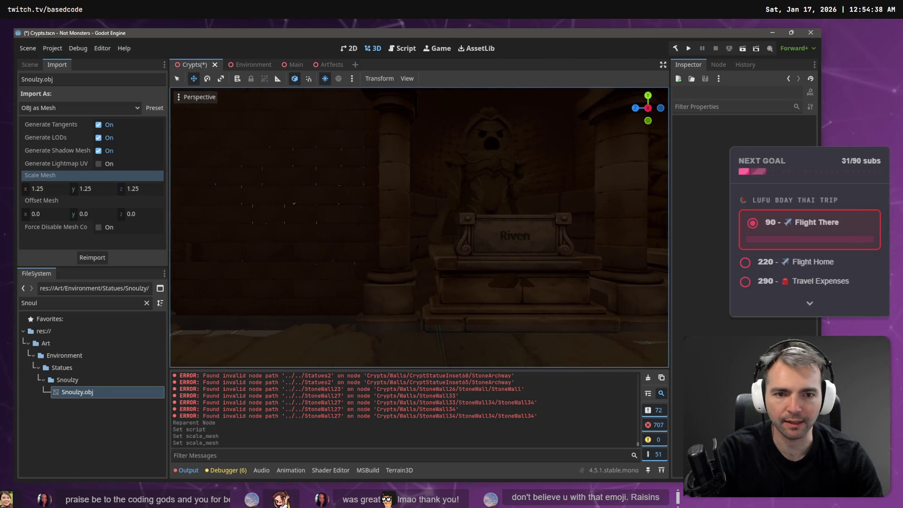
key("a")
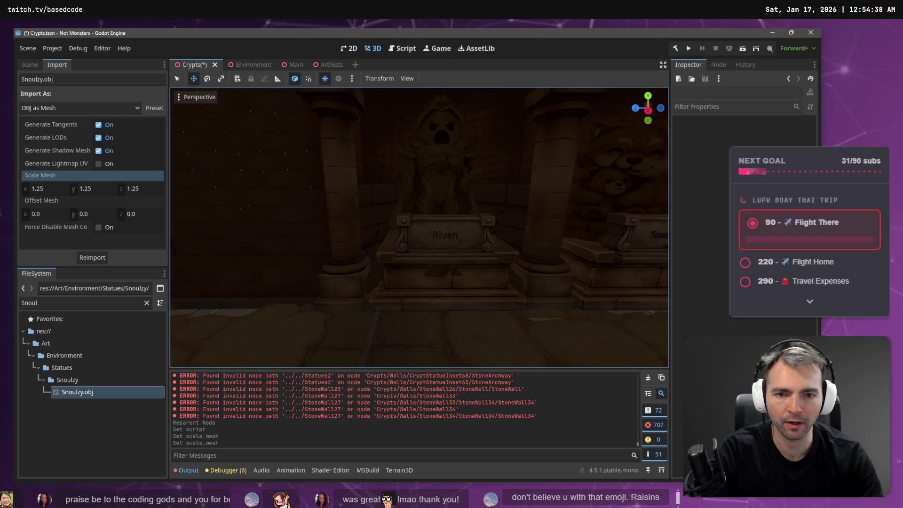
key("s")
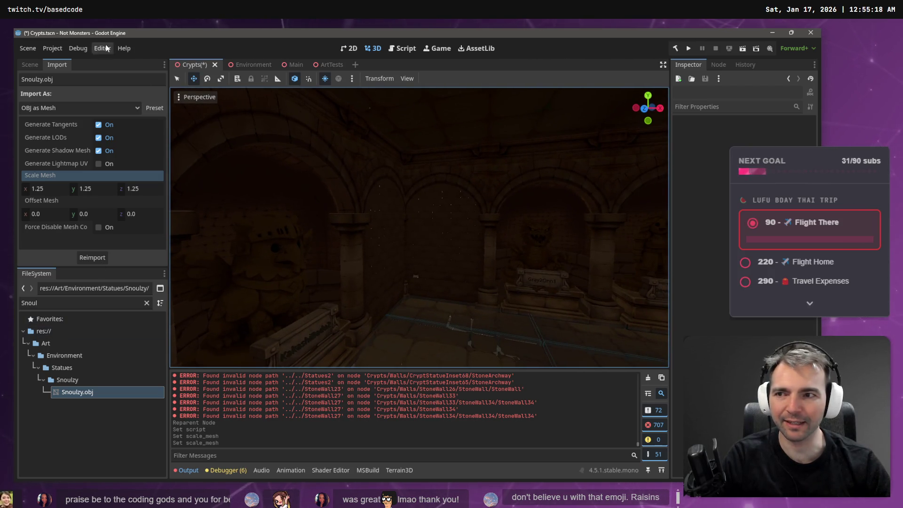
left_click(30, 64)
- Make the Blackouts node at the bottom of the Crypts tree visible again, then clear the file filter
scroll(34, 215, "down", 5)
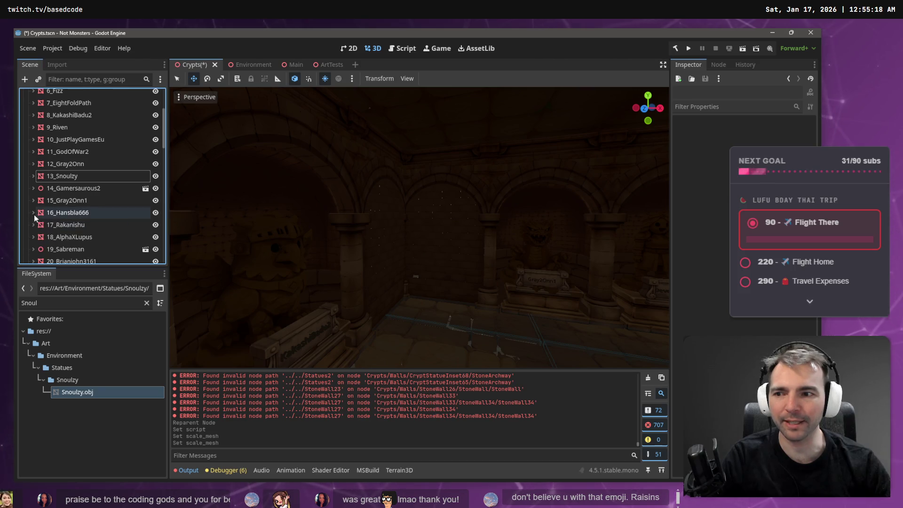
left_click_drag(163, 133, 159, 280)
left_click(155, 220)
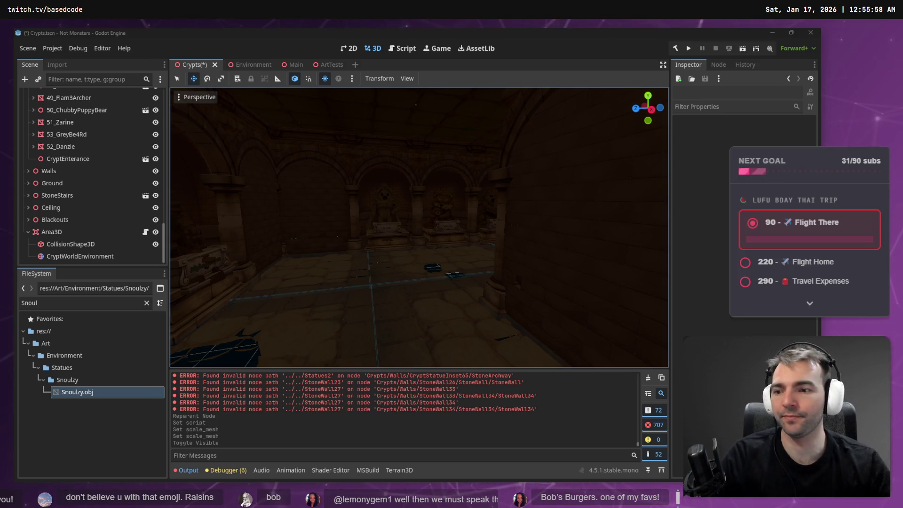
left_click(146, 303)
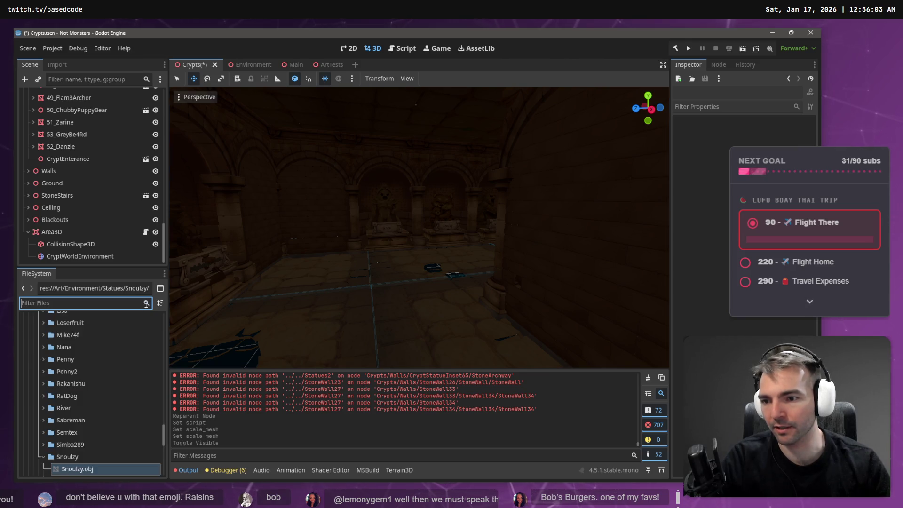
- Create a new folder named 'Candles' inside Art/Environment/Props
left_click(40, 455)
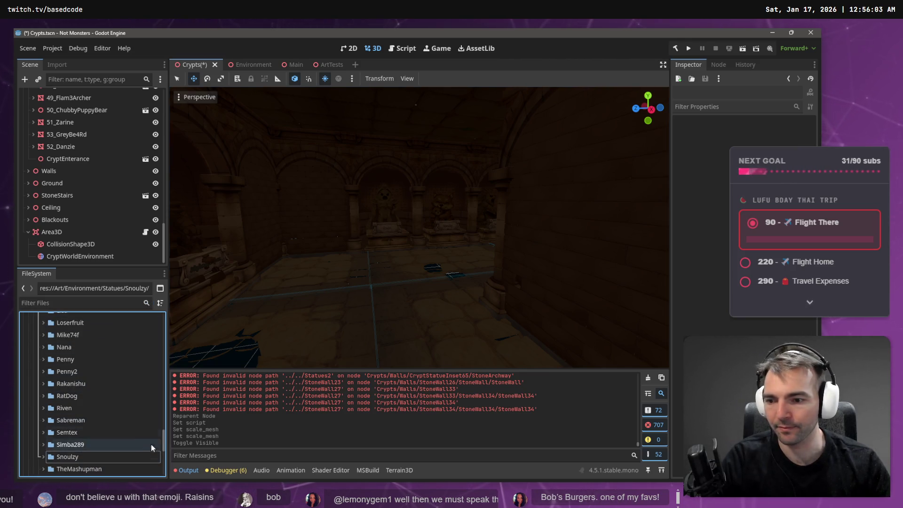
left_click_drag(162, 444, 145, 317)
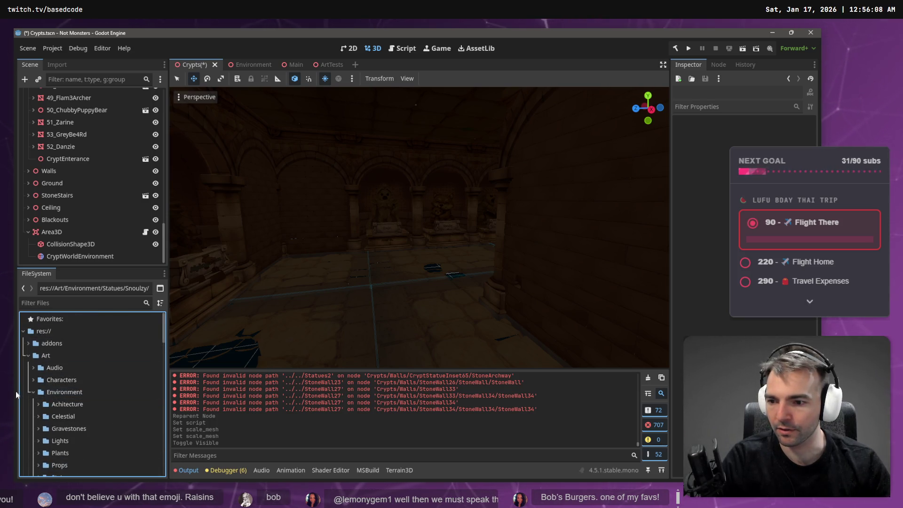
scroll(79, 352, "down", 2)
left_click(38, 437)
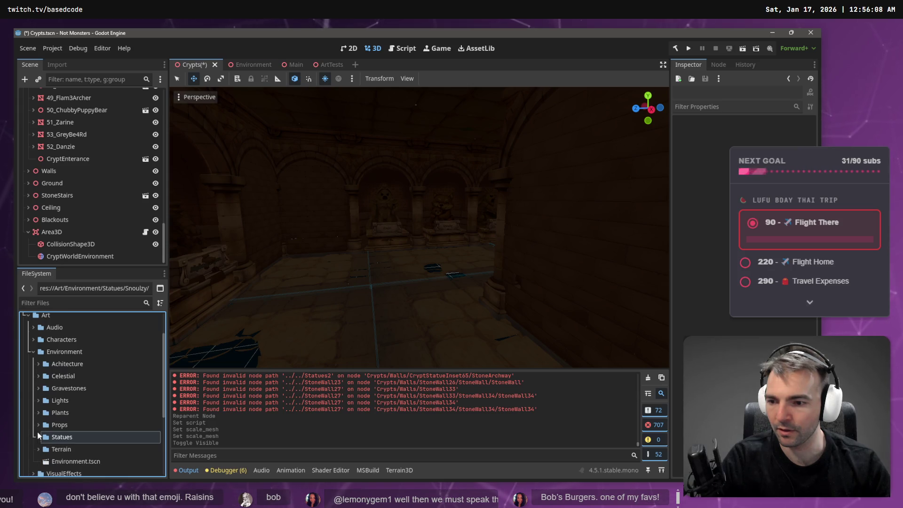
left_click(38, 425)
scroll(37, 427, "down", 3)
right_click(69, 362)
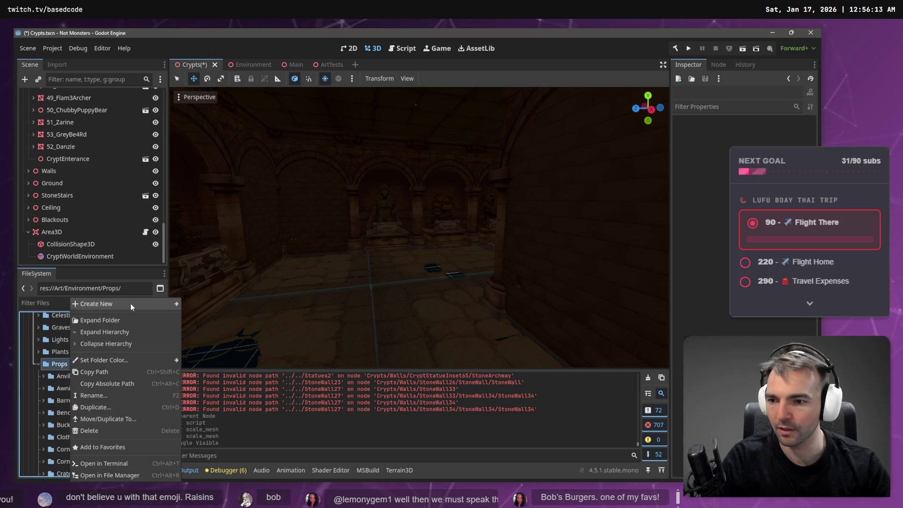
mouse_move(130, 302)
left_click(197, 302)
type("Candles")
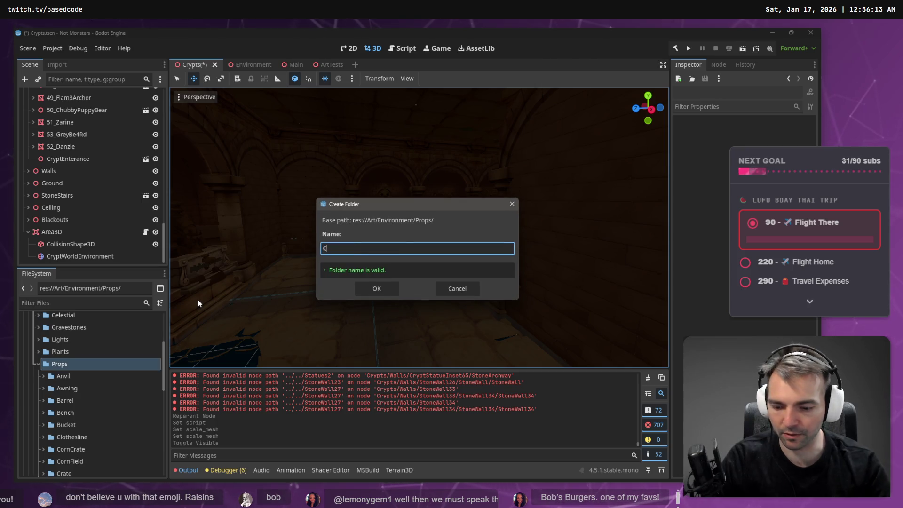
key("Return")
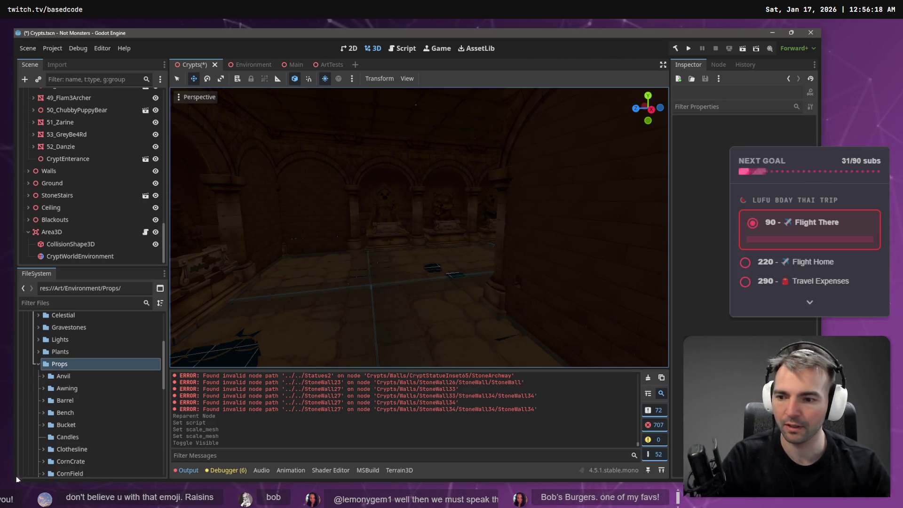
- Create a new 3D scene named Candle1 in the Candles folder
left_click(66, 437)
right_click(73, 437)
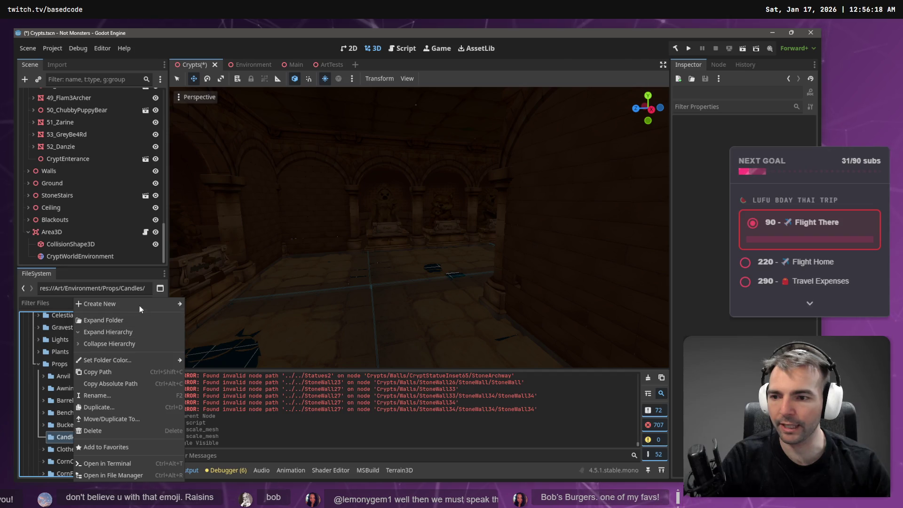
mouse_move(139, 306)
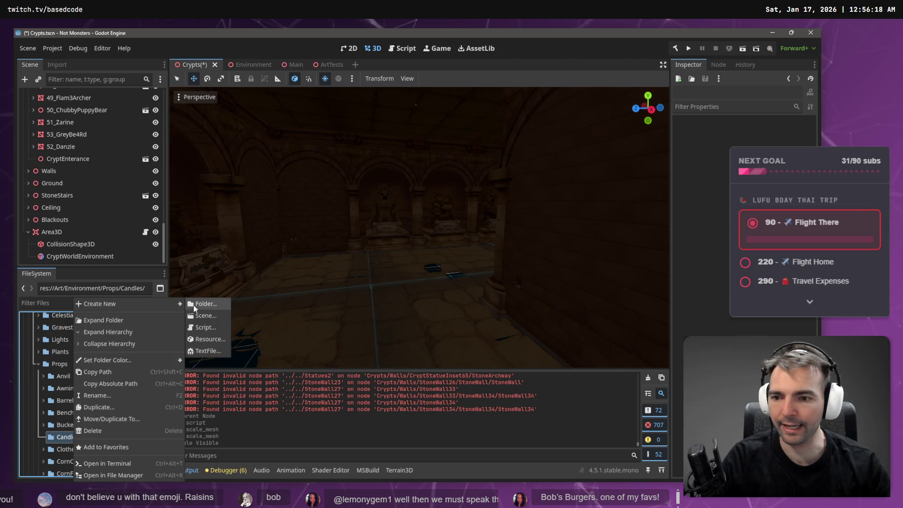
left_click(216, 315)
type("Candle1")
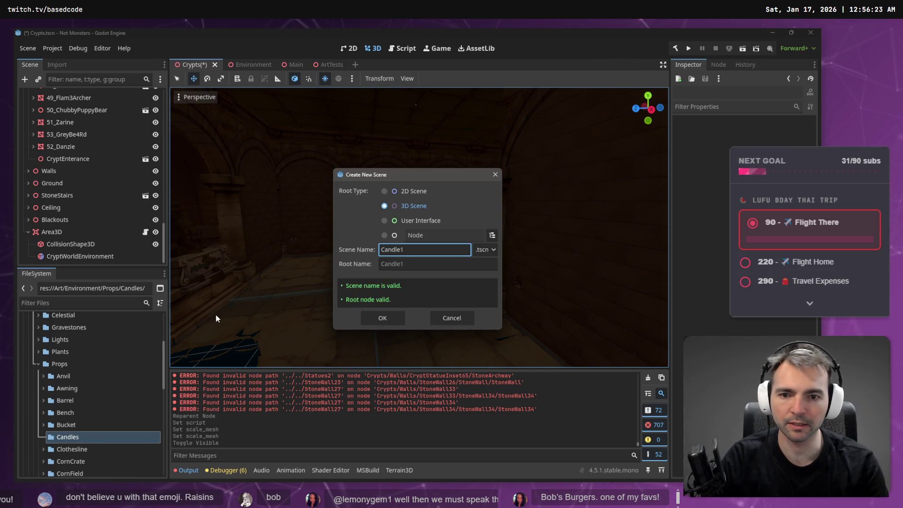
key("Return")
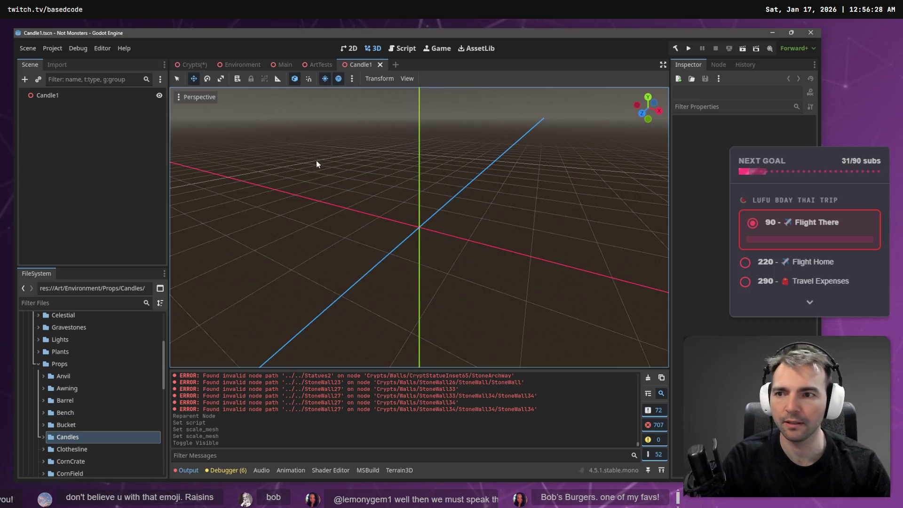
- Add a MeshInstance3D child to Candle1 and give it a new CapsuleMesh
right_click(177, 154)
left_click(195, 159)
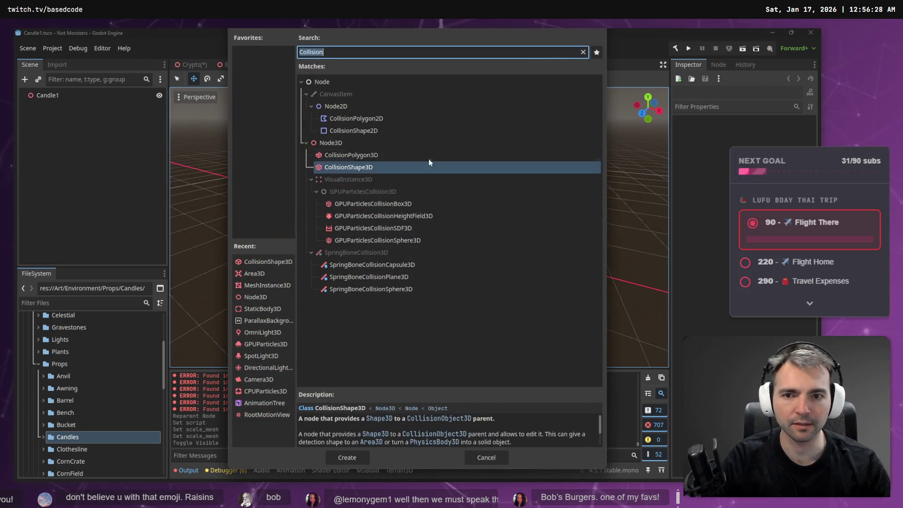
type("MeshIn")
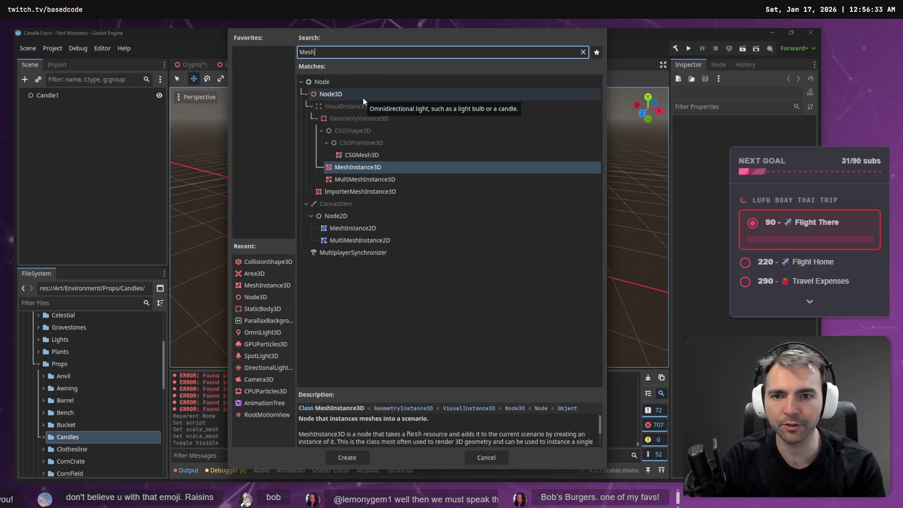
key("Return")
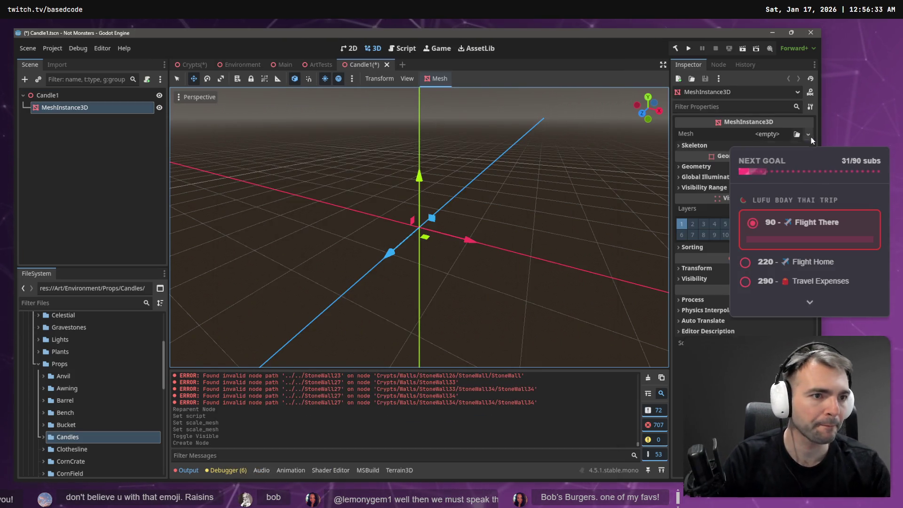
left_click(808, 134)
left_click(781, 277)
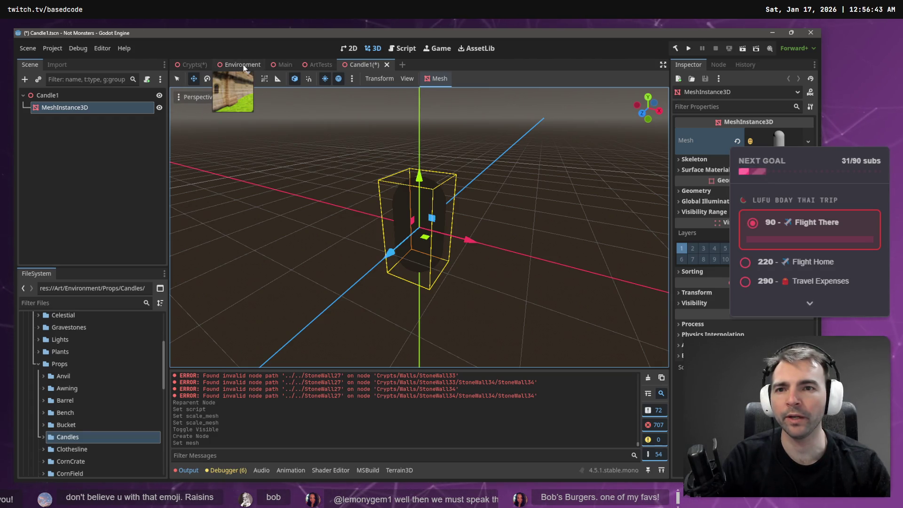
- Save the Crypts scene with Ctrl+S and switch to VS Code
left_click(190, 64)
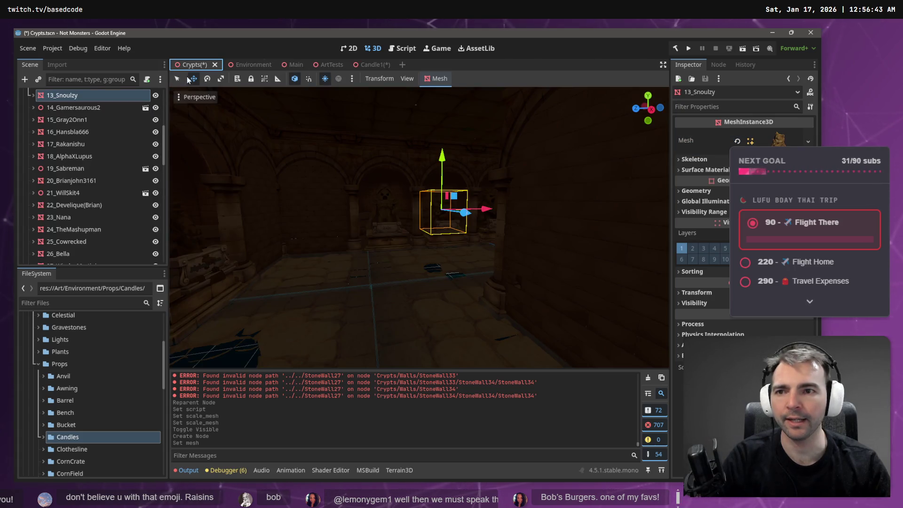
left_click_drag(164, 141, 157, 271)
key("ctrl+s")
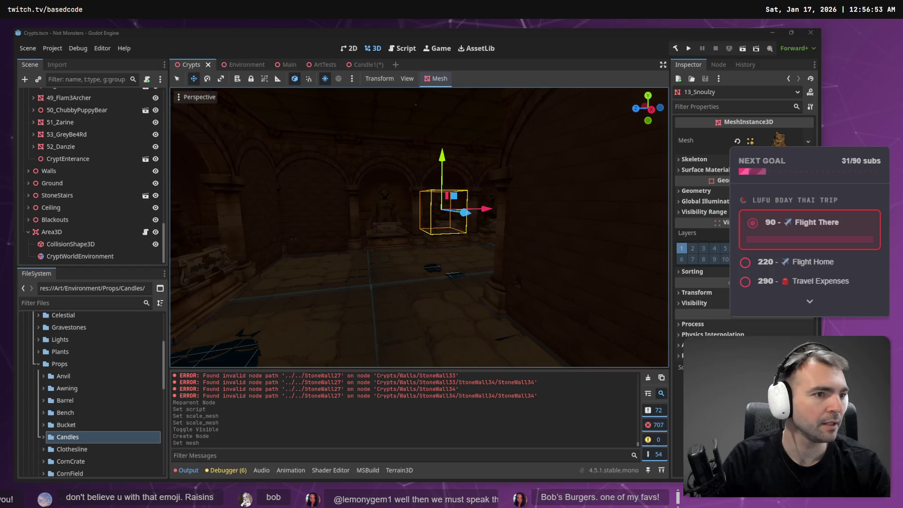
key("alt+Tab")
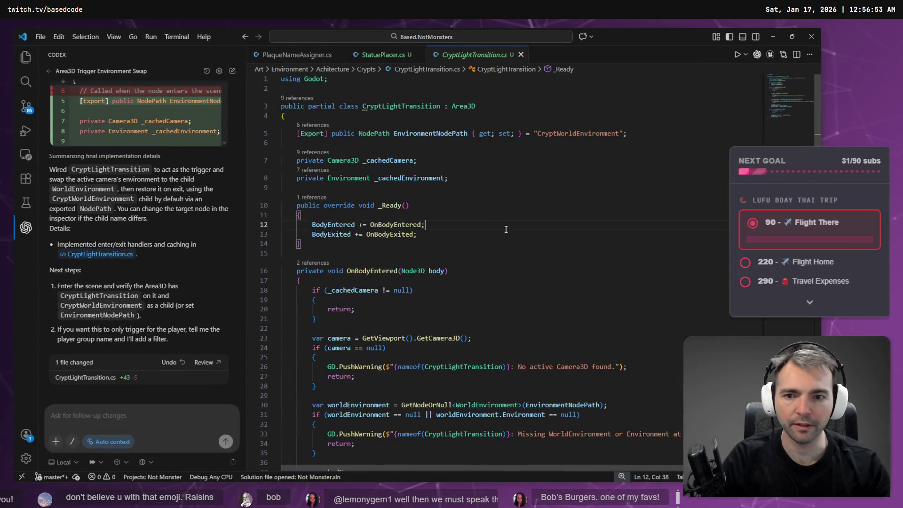
- Scroll through CryptLightTransition.cs's enter and exit handlers, then switch to the candle model viewer
scroll(508, 232, "down", 10)
scroll(508, 232, "up", 3)
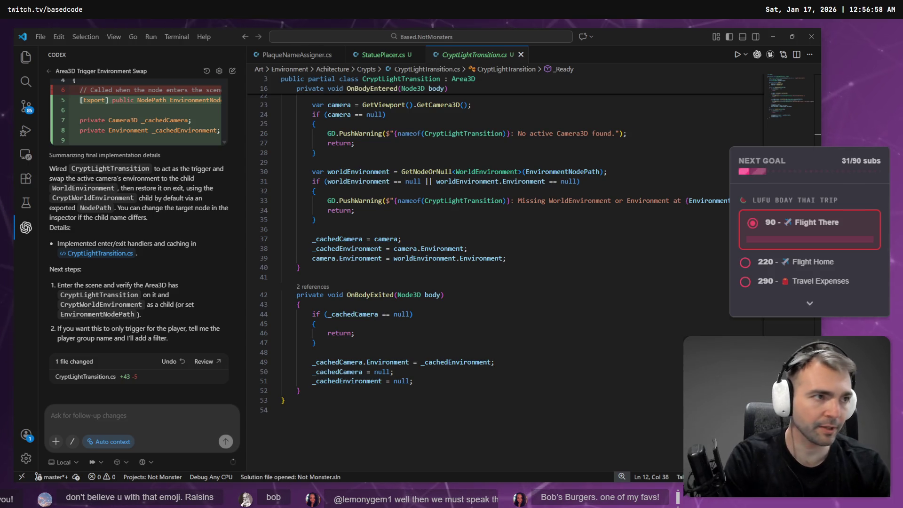
key("alt+Tab")
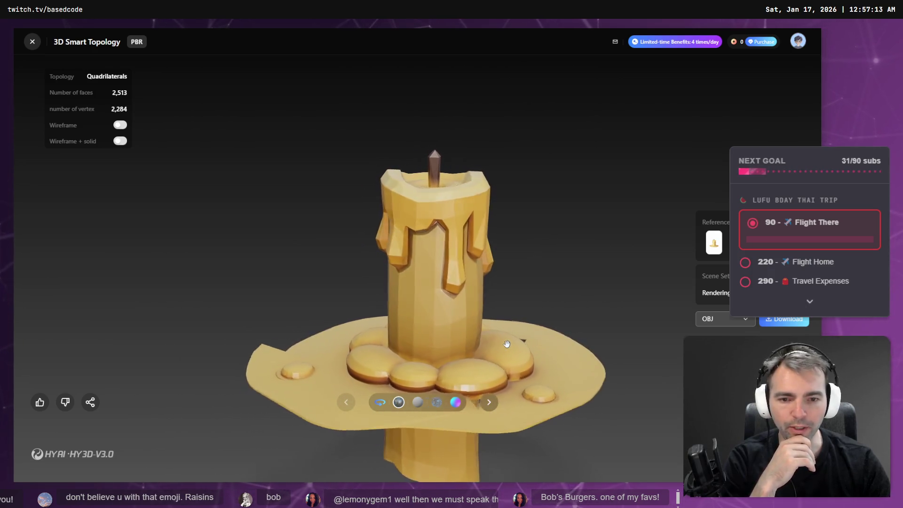
- Toggle the candle model's wireframe on and back off, then return to CryptLightTransition.cs
left_click(123, 126)
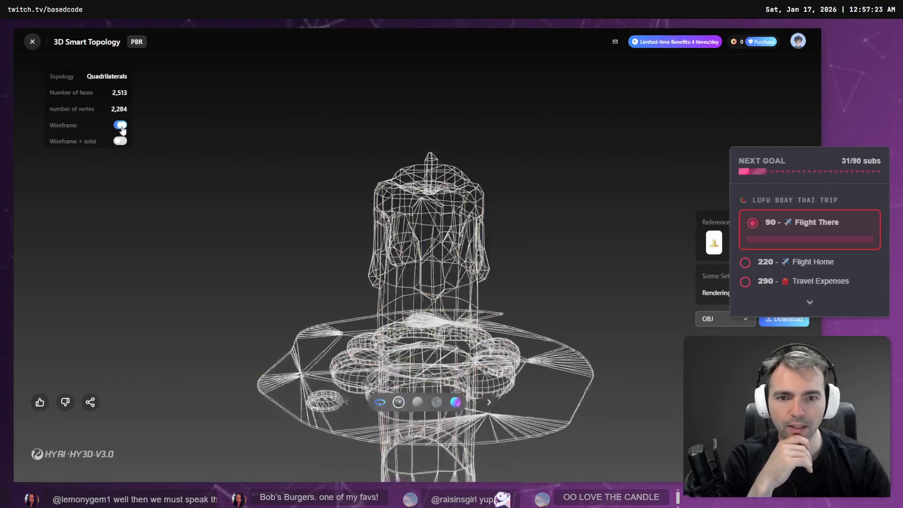
left_click(121, 127)
key("alt+Tab")
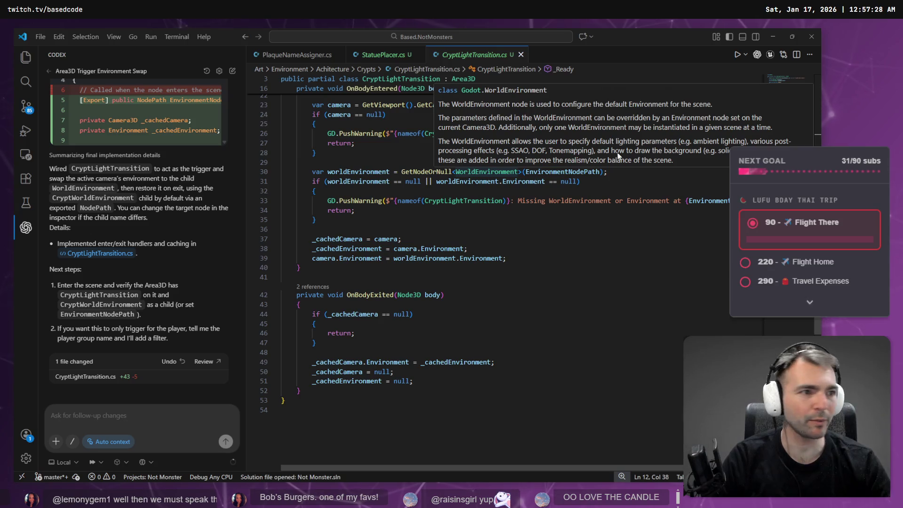
key("alt+Tab")
mouse_move(599, 165)
left_mouse_down()
mouse_move(499, 165)
mouse_move(438, 188)
left_mouse_up()
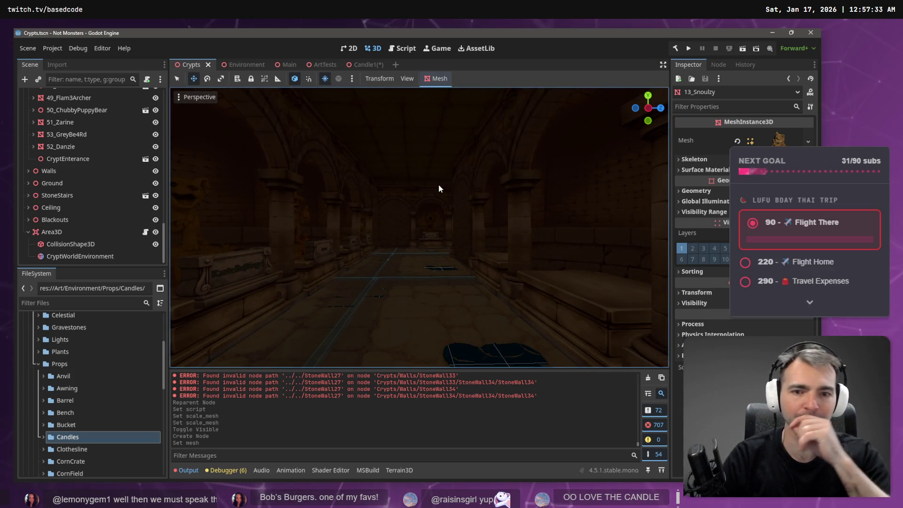
mouse_move(438, 184)
left_mouse_down()
mouse_move(358, 184)
mouse_move(389, 208)
left_mouse_up()
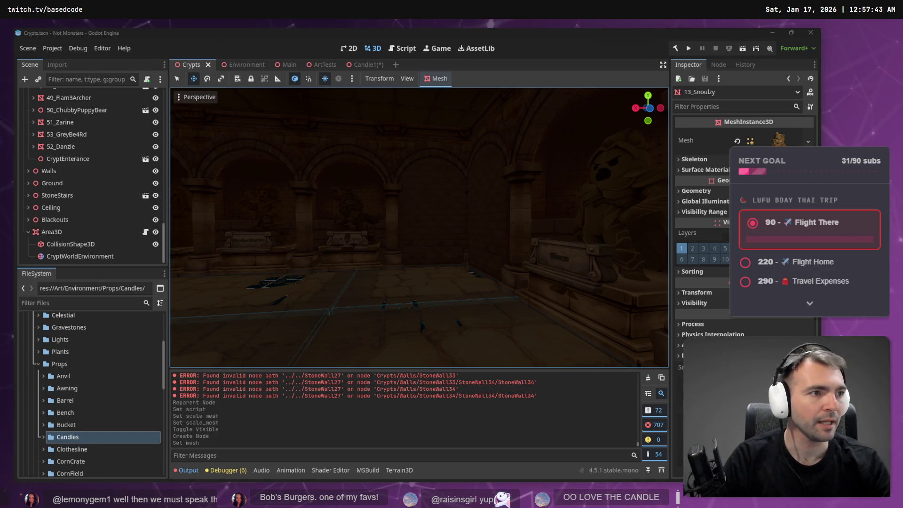
key("alt+Tab")
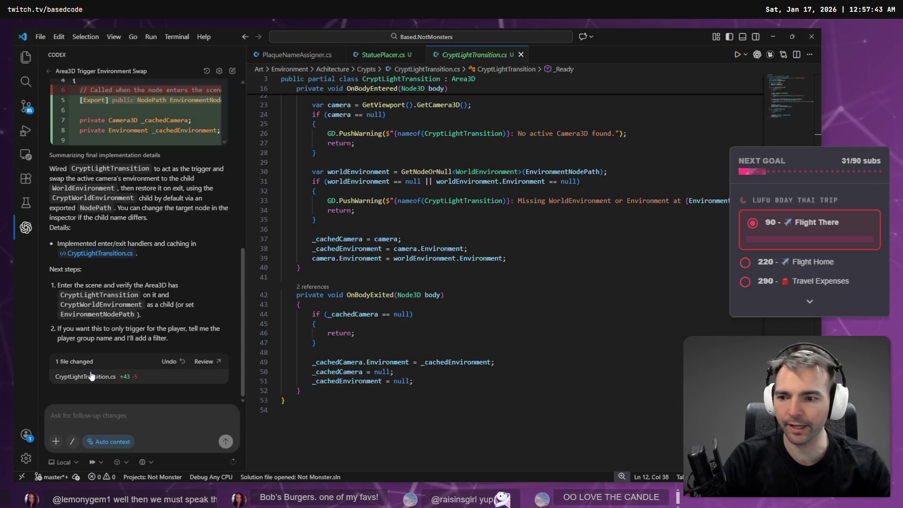
- Open CryptLightTransition.cs and highlight uses of _cachedCamera and the camera variable
left_click(89, 376)
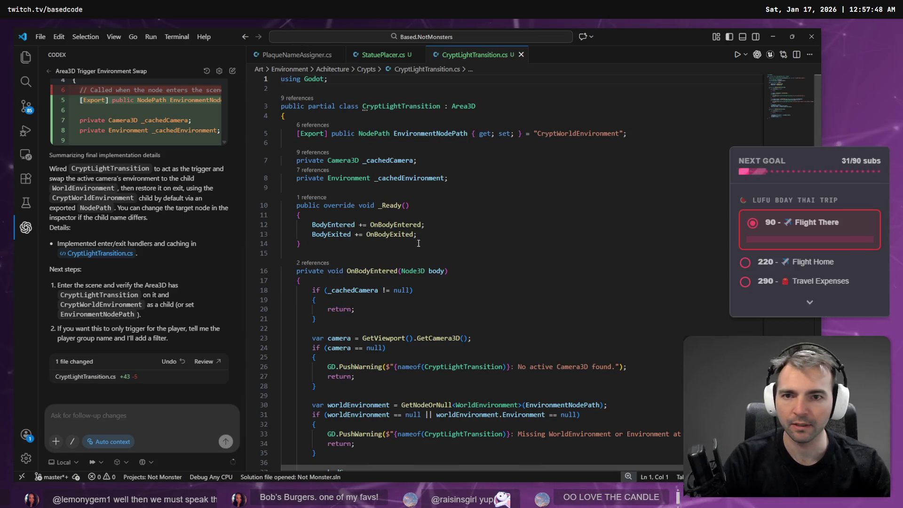
left_click(377, 161)
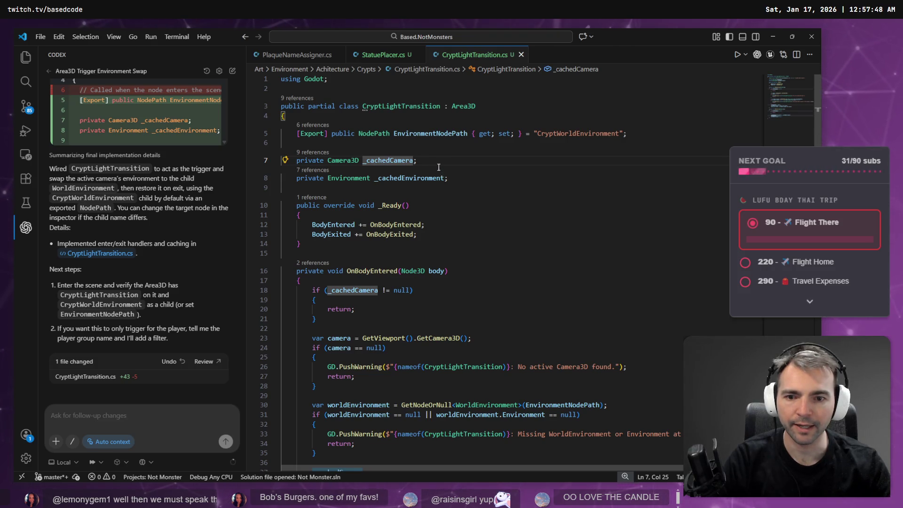
scroll(439, 168, "down", 2)
mouse_move(366, 299)
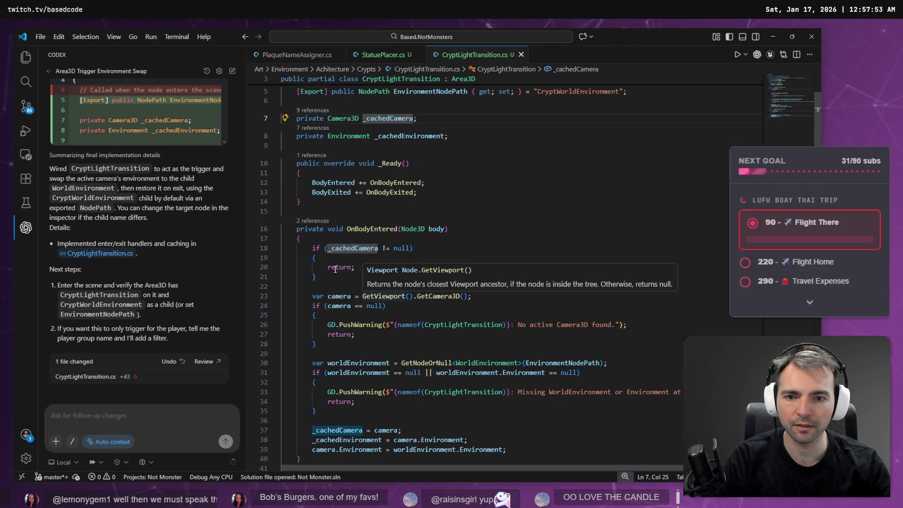
left_click(339, 297)
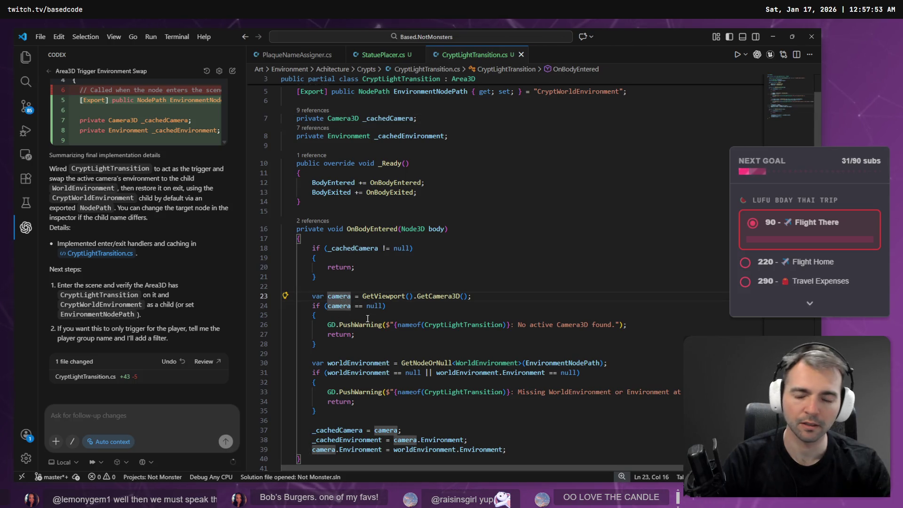
scroll(367, 319, "down", 1)
mouse_move(369, 305)
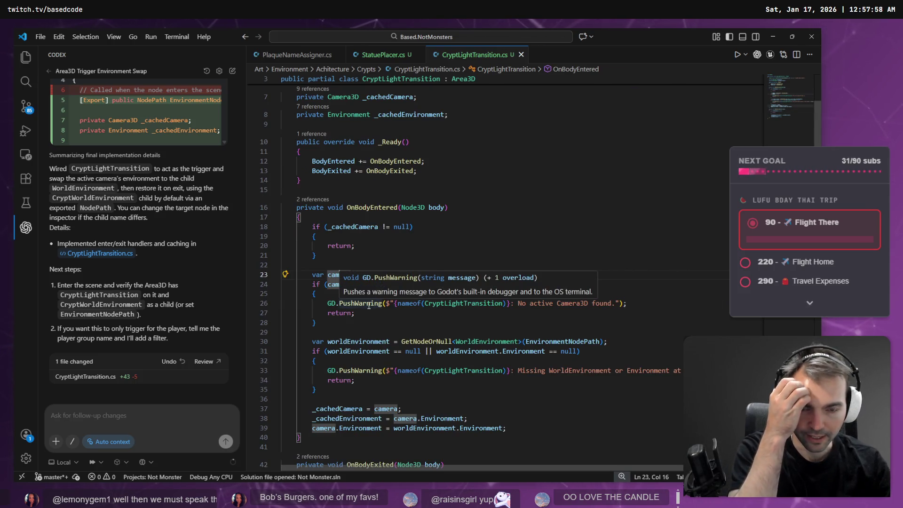
left_click(548, 247)
mouse_move(448, 279)
- Highlight uses of EnvironmentNodePath and _cachedEnvironment, then go back to Godot
scroll(442, 275, "down", 3)
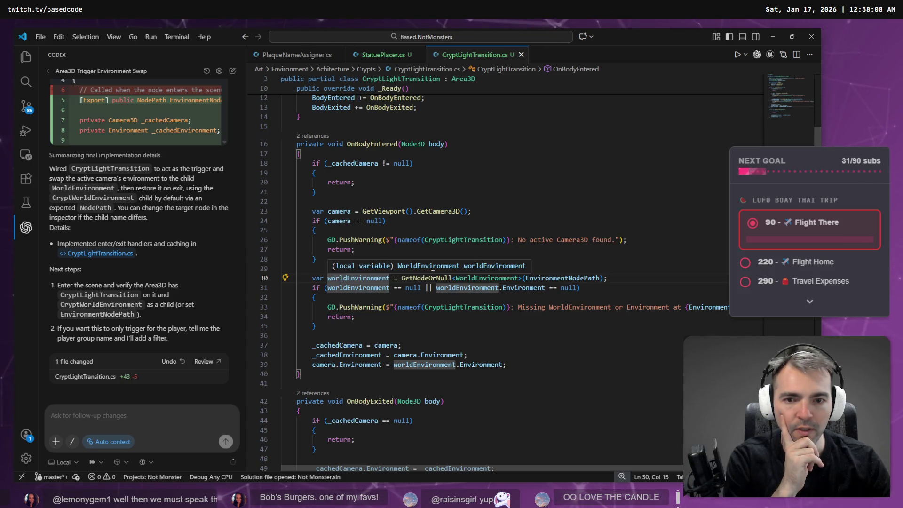
left_click(546, 280)
scroll(564, 279, "down", 1)
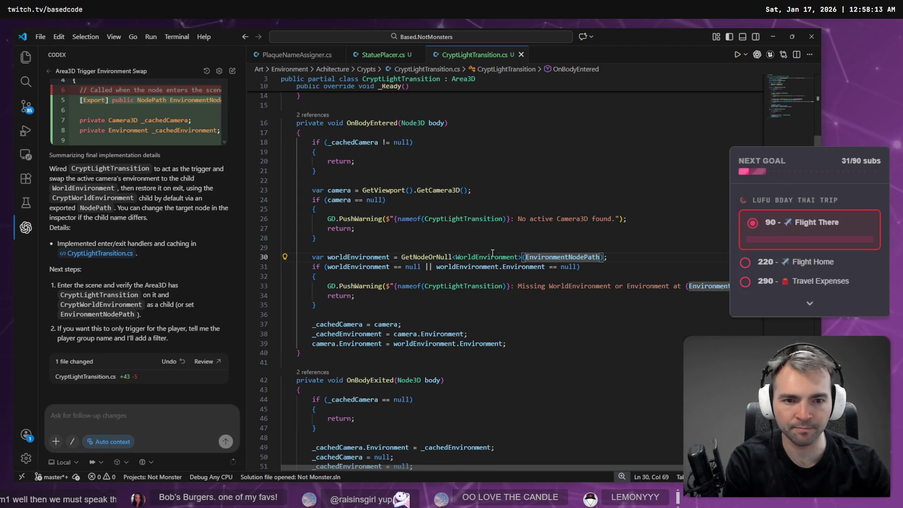
scroll(511, 255, "up", 5)
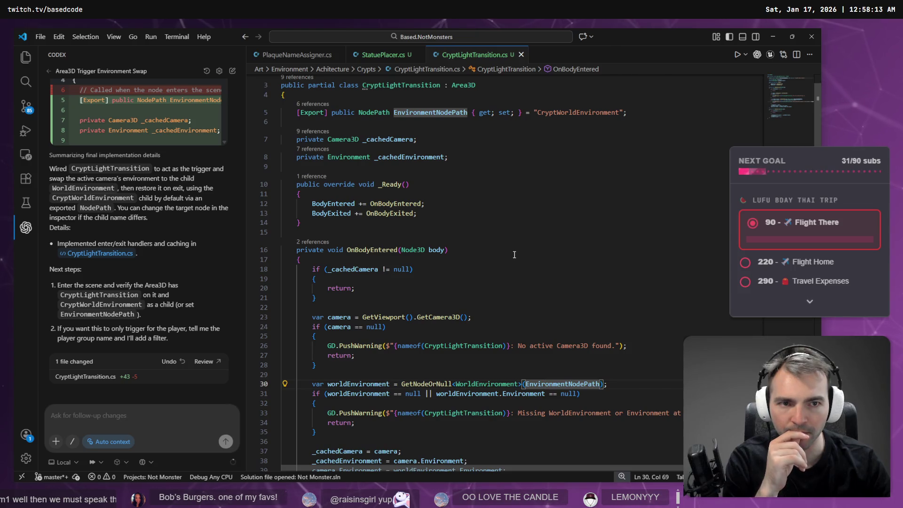
scroll(514, 254, "down", 6)
left_click(328, 291)
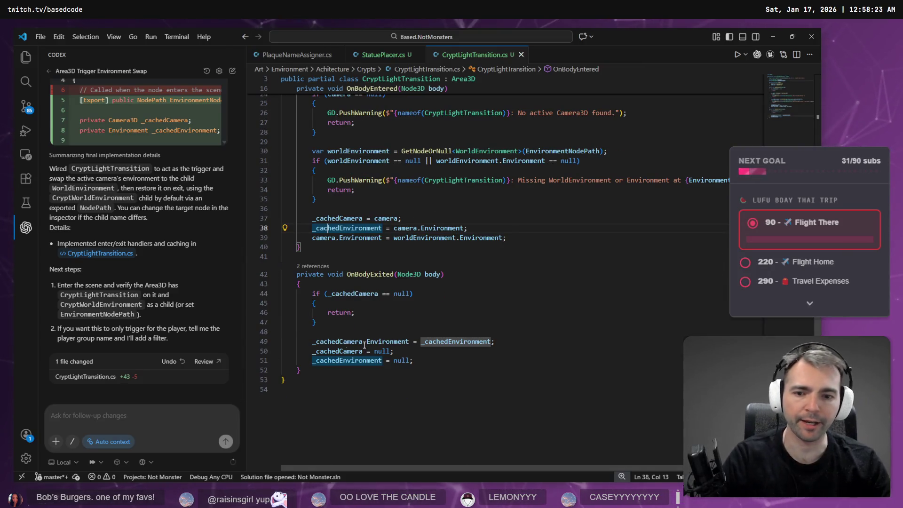
scroll(486, 336, "up", 6)
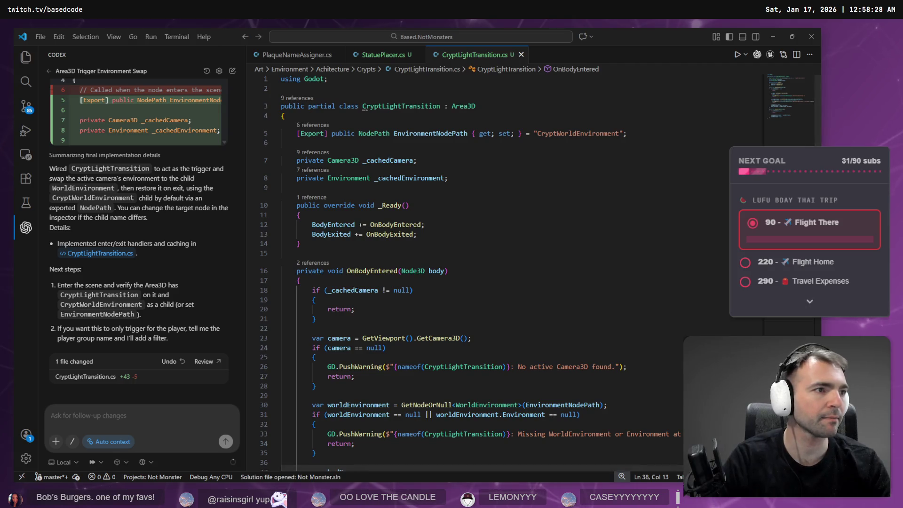
key("alt+Tab")
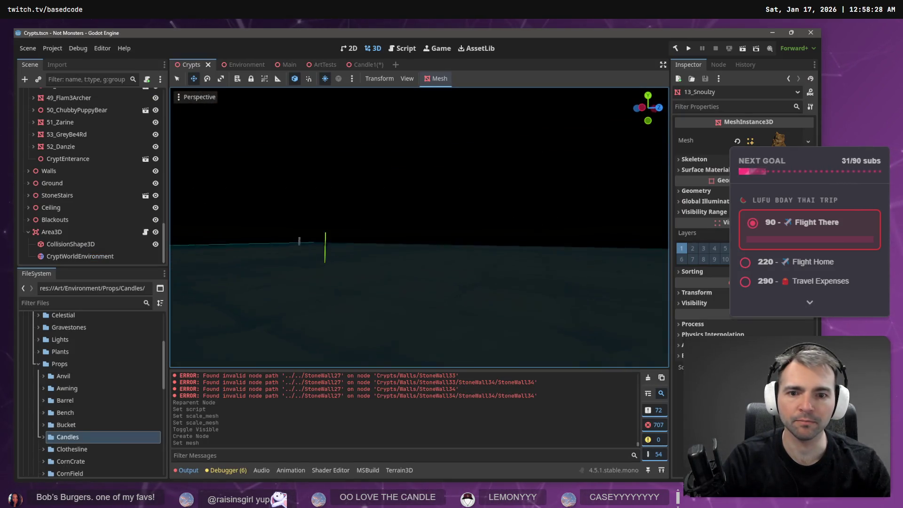
- Build the .NET project and launch the game with F5
mouse_move(254, 66)
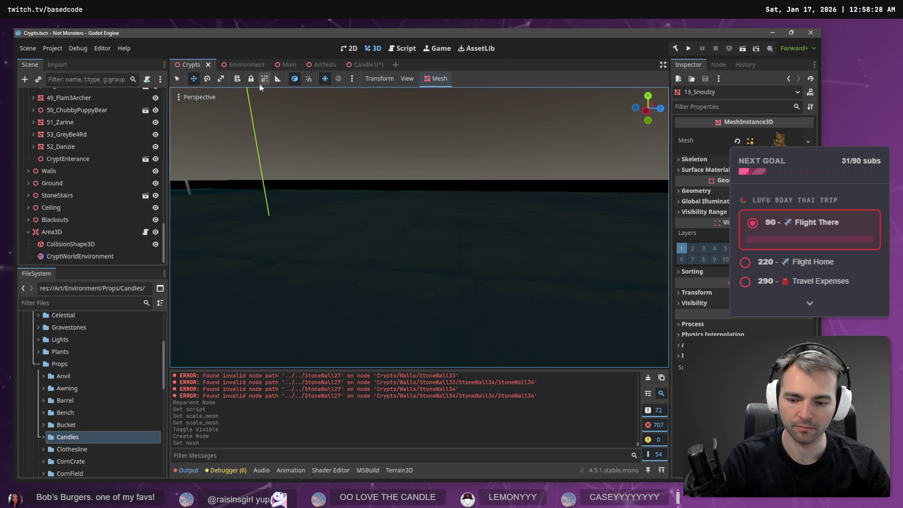
key("F5")
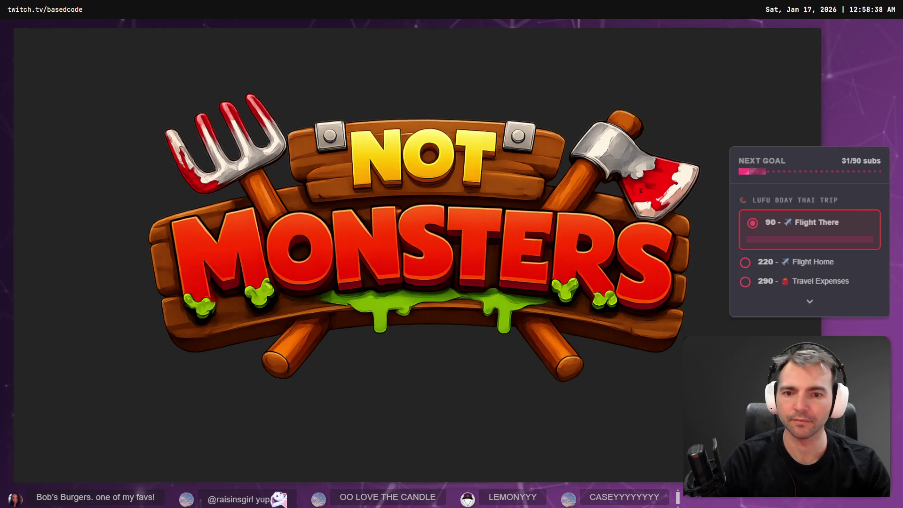
- Run the werewolf across the town square, quit the game with F8, and open the Main scene
key("d")
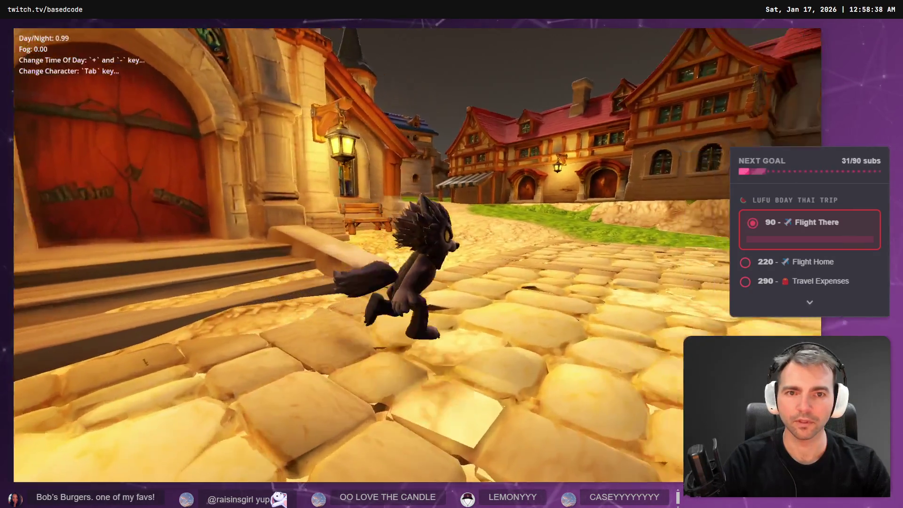
key("w")
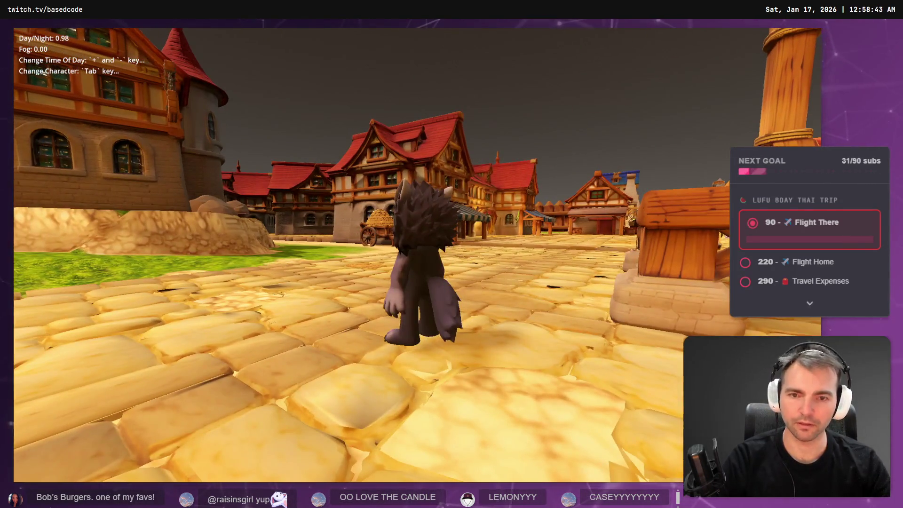
key("F8")
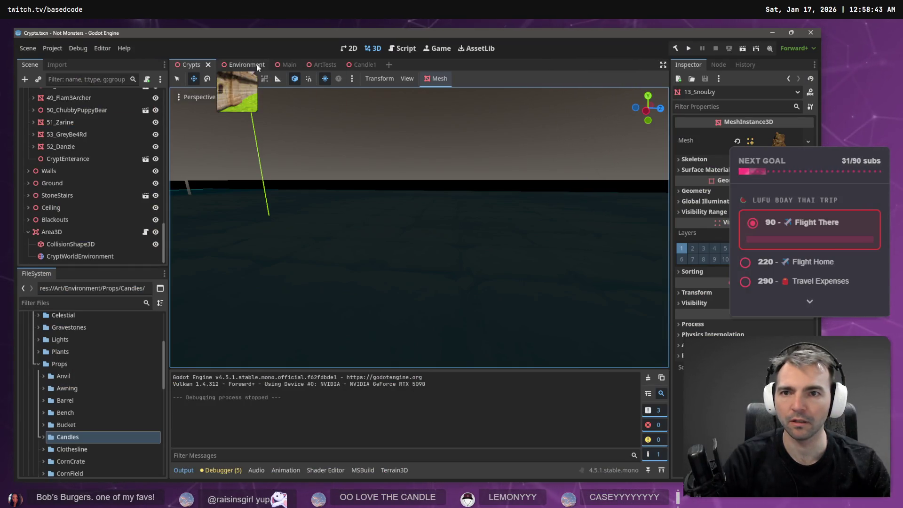
left_click(288, 64)
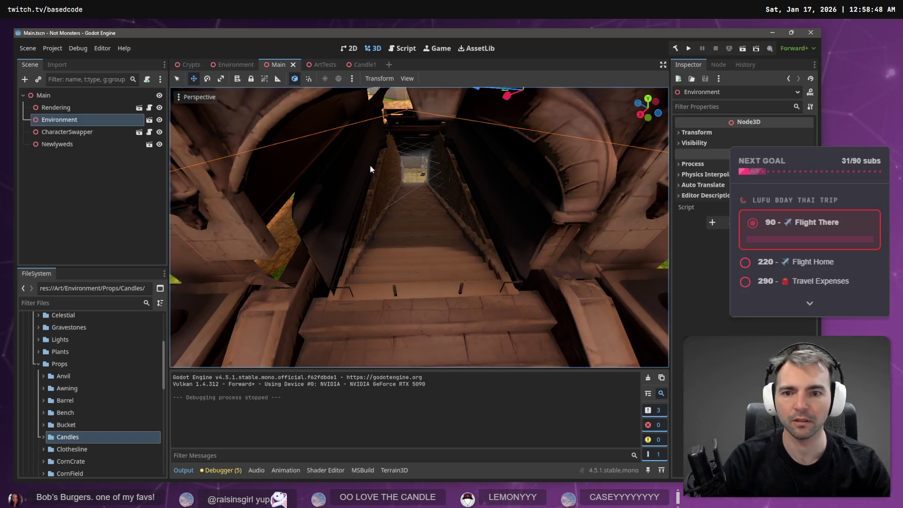
mouse_move(370, 165)
left_mouse_down()
mouse_move(370, 118)
mouse_move(386, 113)
mouse_move(460, 199)
left_mouse_up()
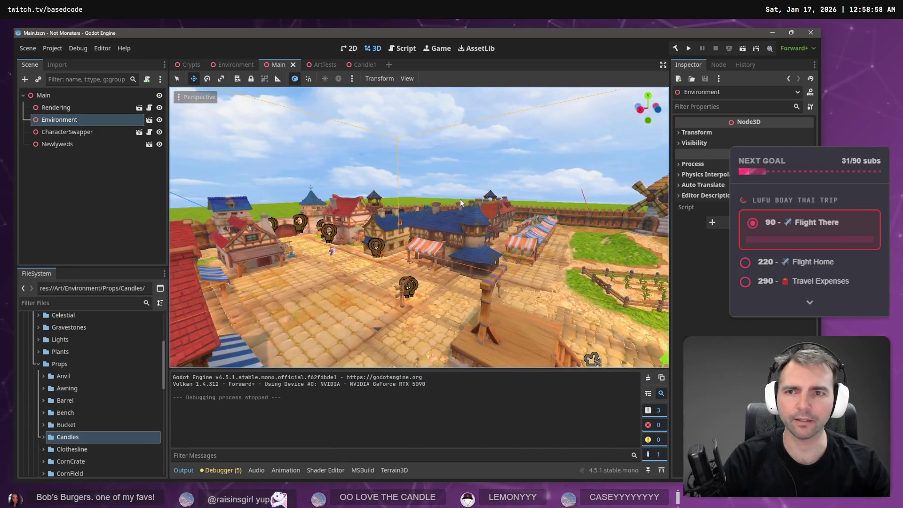
key("F5")
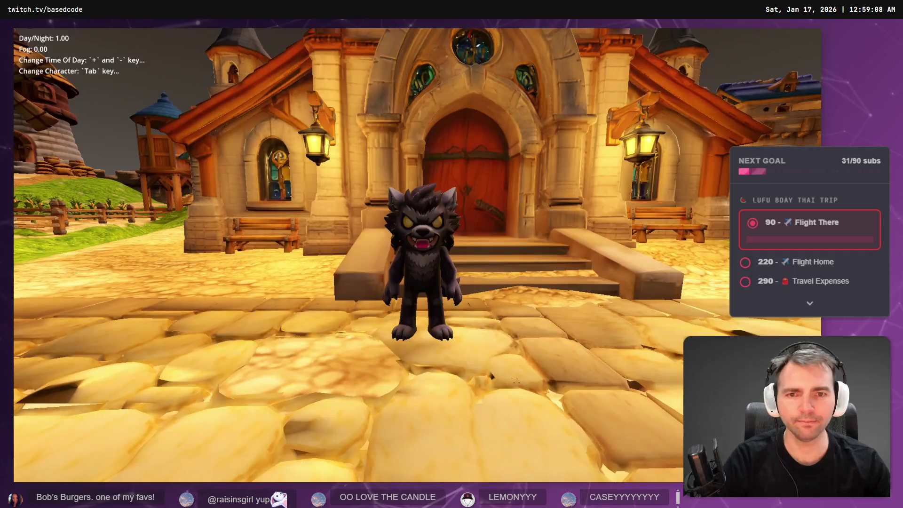
key("w")
key("w")
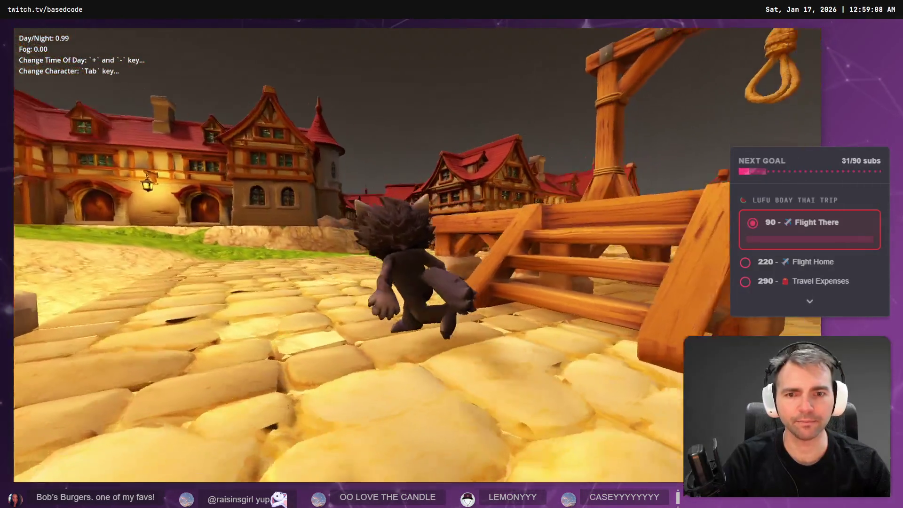
key("a")
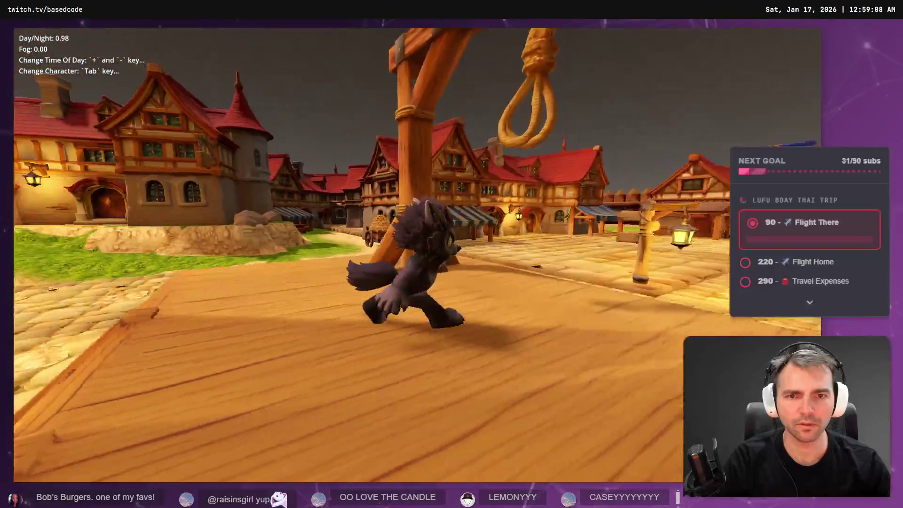
key("F8")
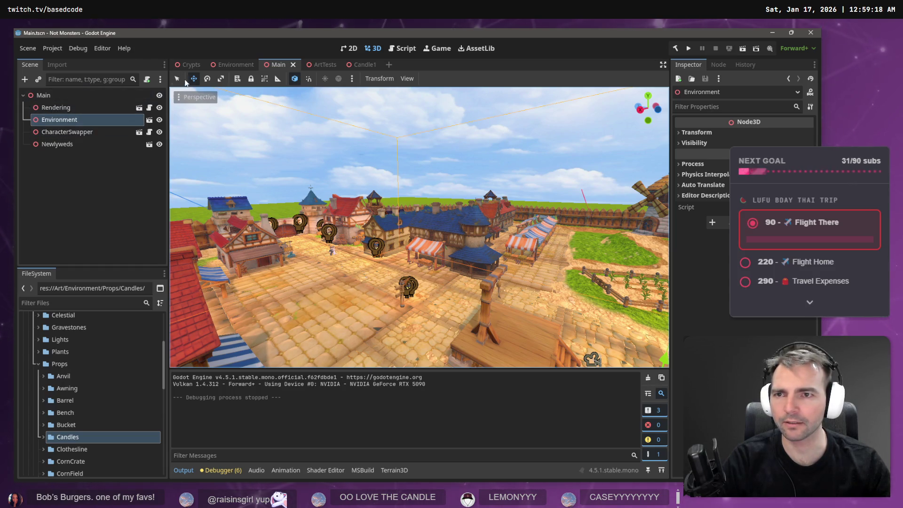
left_click_drag(303, 183, 512, 195)
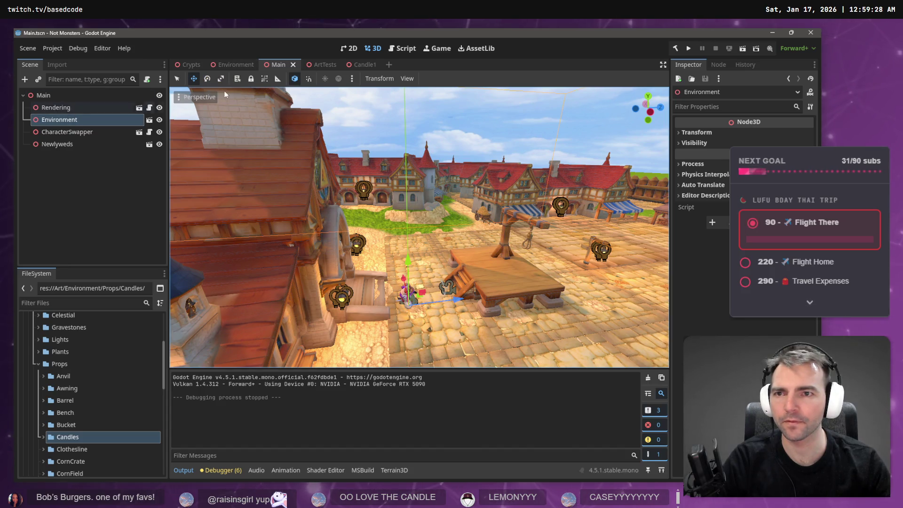
- Check the Environment and Crypts scenes, collapse Statues and select the Area3D's CollisionShape3D
left_click(227, 66)
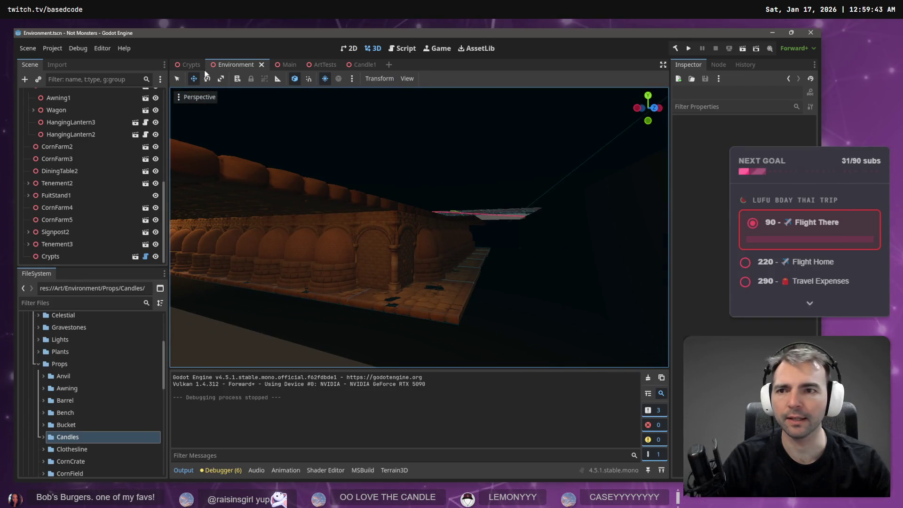
left_click(188, 65)
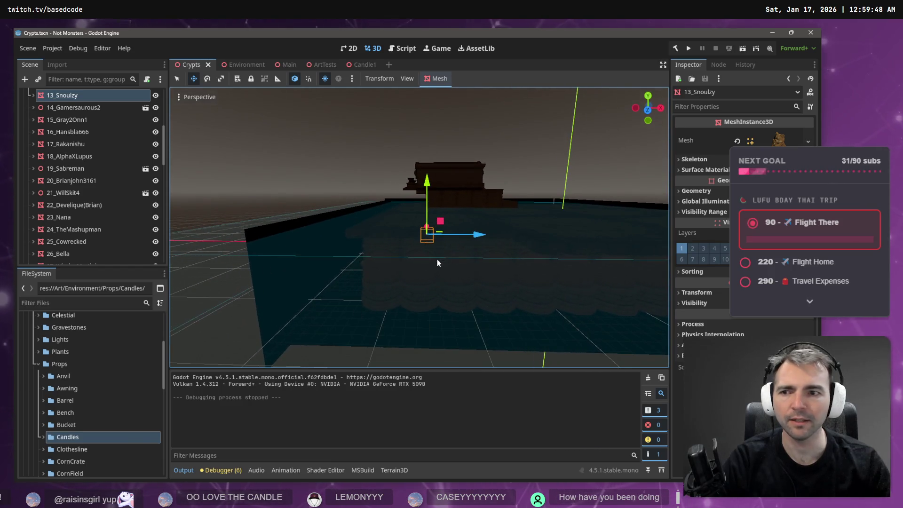
scroll(165, 146, "up", 5)
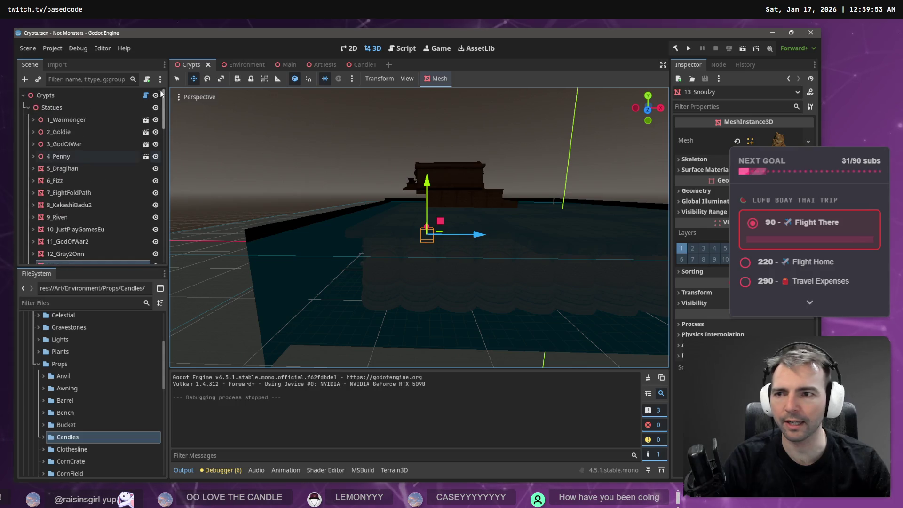
left_click(28, 108)
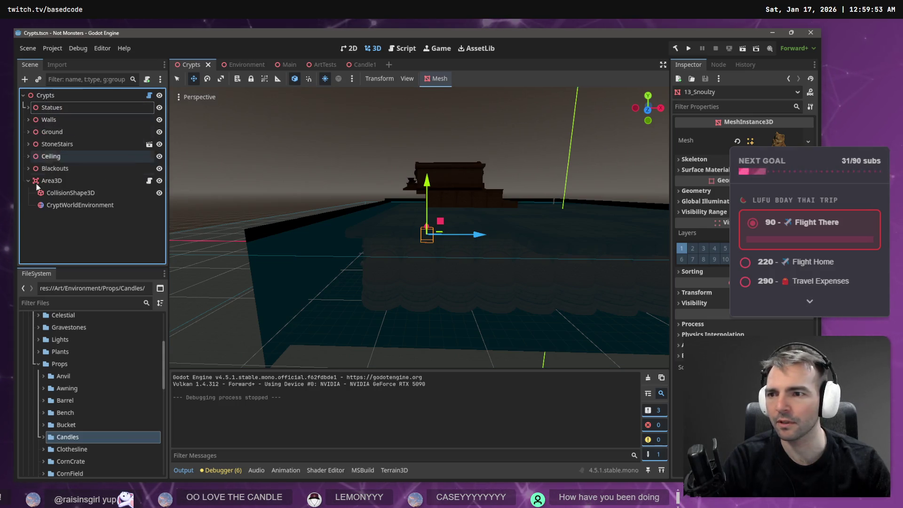
left_click(75, 194)
key("alt+Tab")
left_click(515, 184)
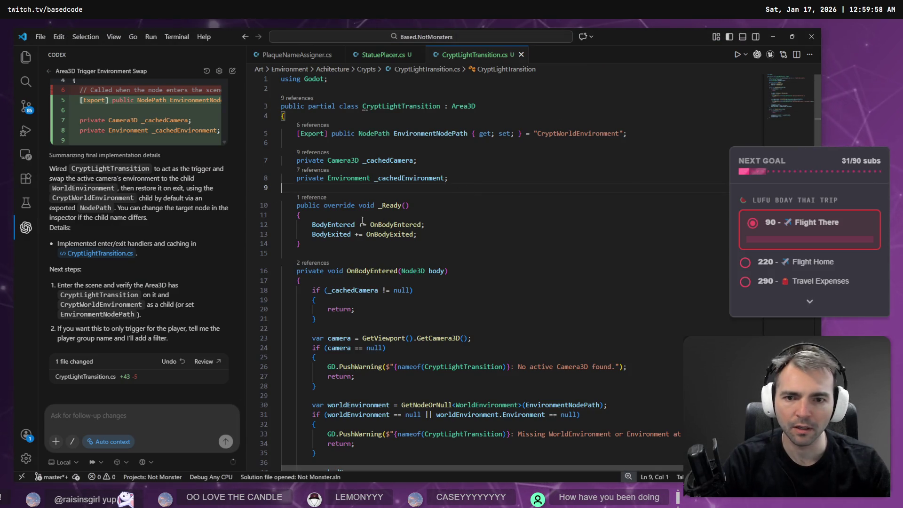
- Add GD.PrintErr("Entered CryptLightTransition Area"); as the first line of OnBodyEntered
left_click(388, 208)
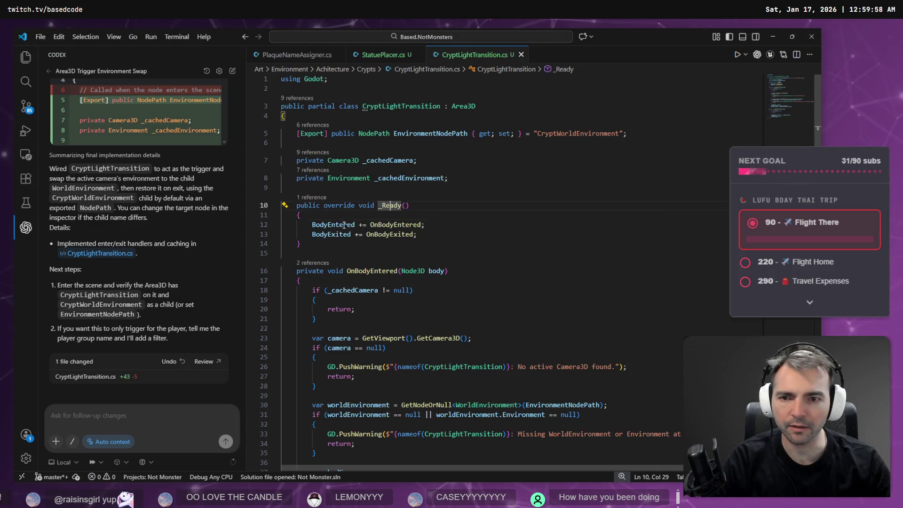
left_click(398, 234)
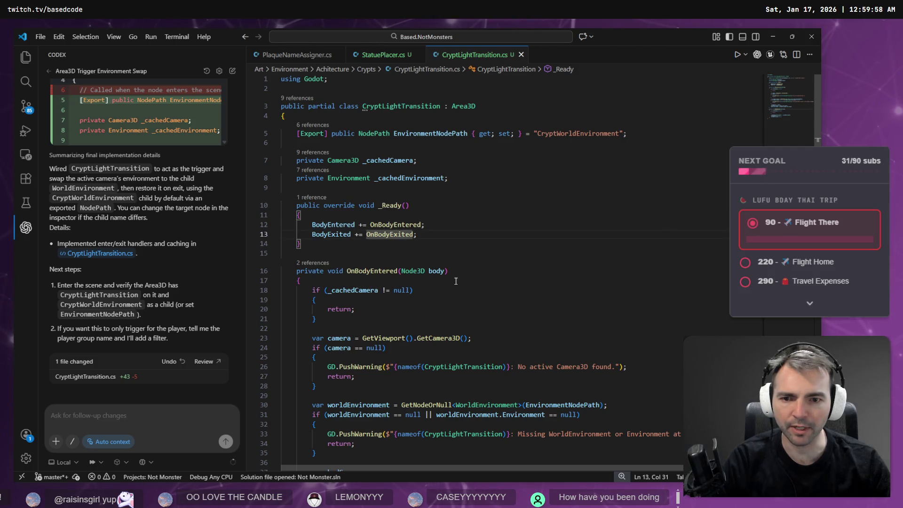
left_click(424, 283)
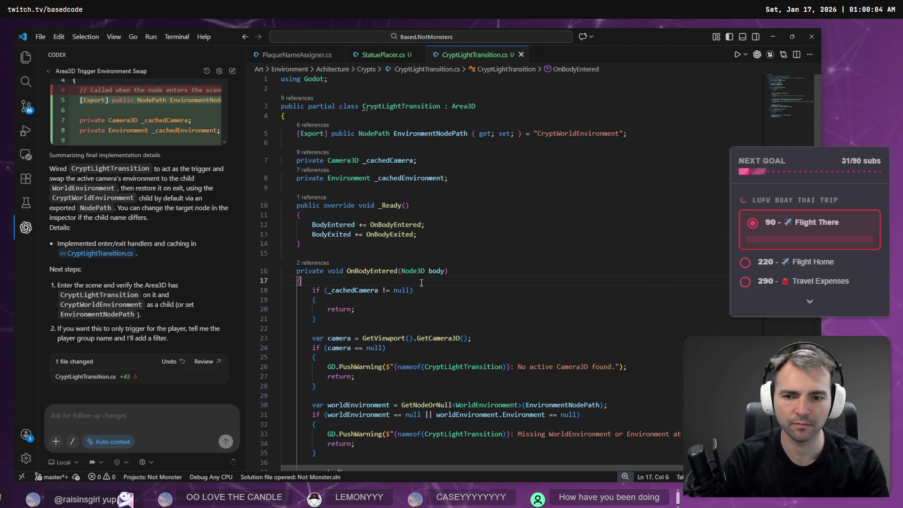
key("Return")
type("GD.")
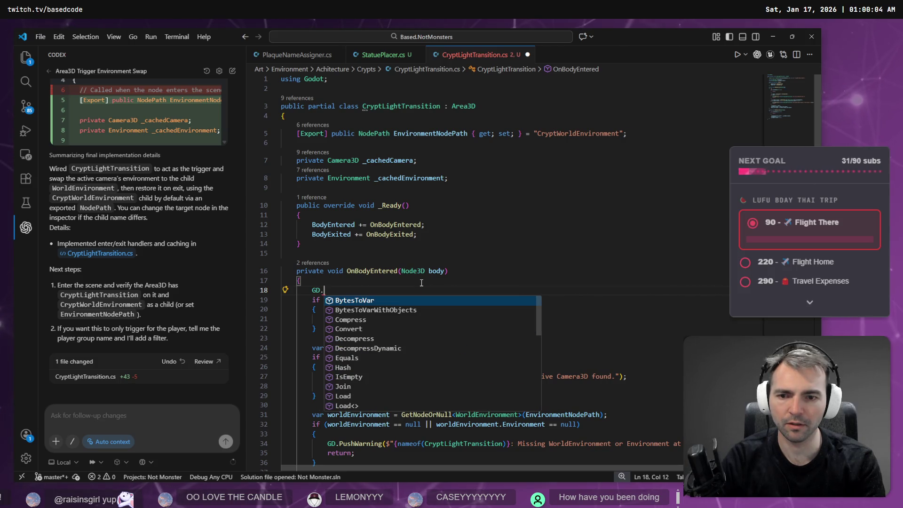
type("Print")
key("Escape")
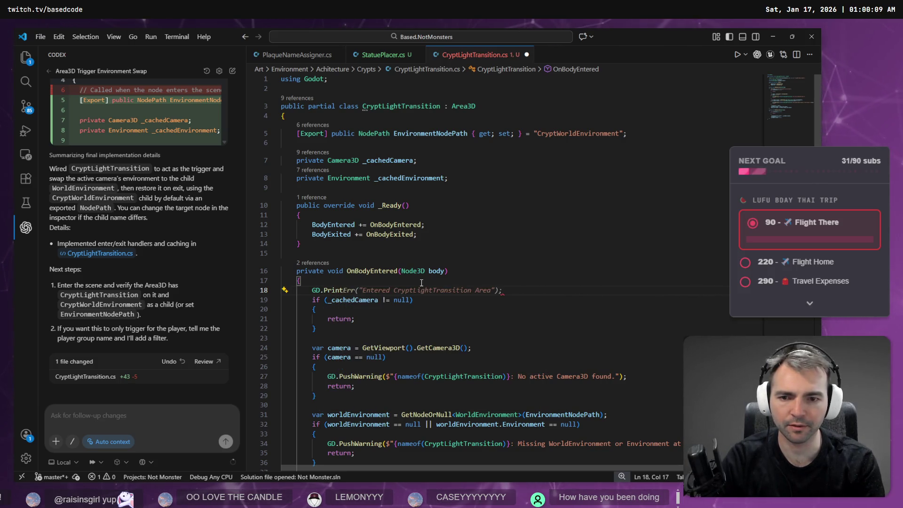
key("Tab")
key("alt+Tab")
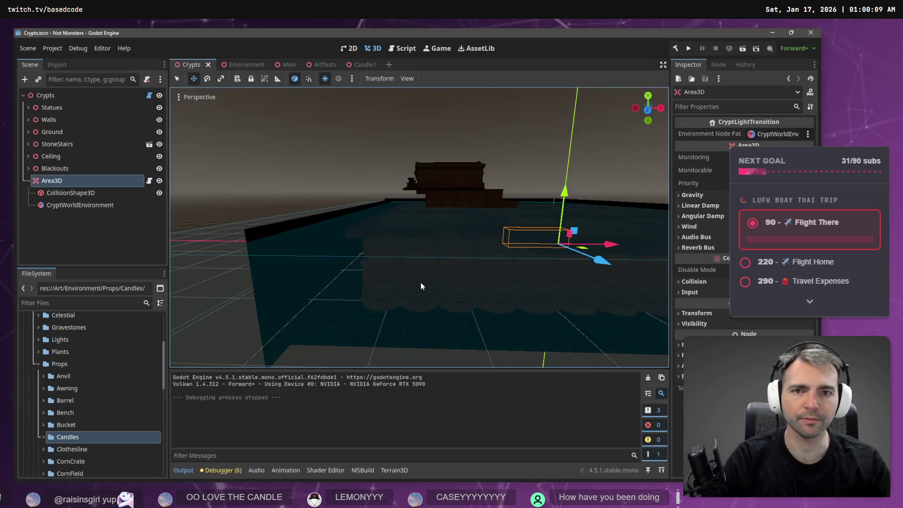
- Build the C# project and run the Main scene, walking the werewolf onto the wooden platform
left_click(677, 48)
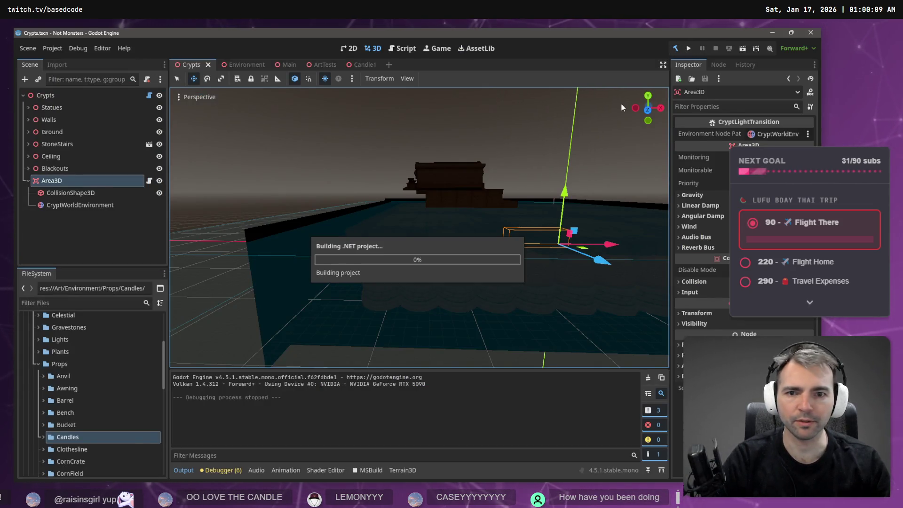
left_click(248, 66)
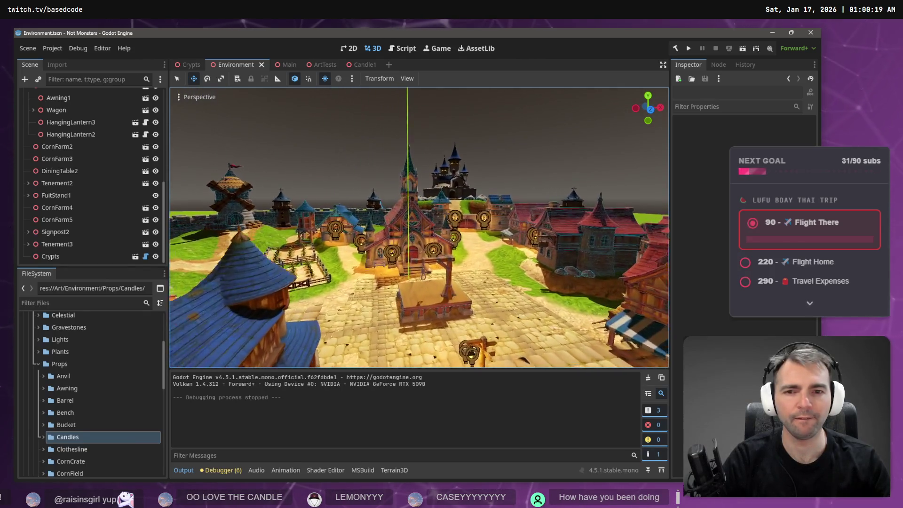
left_click(287, 66)
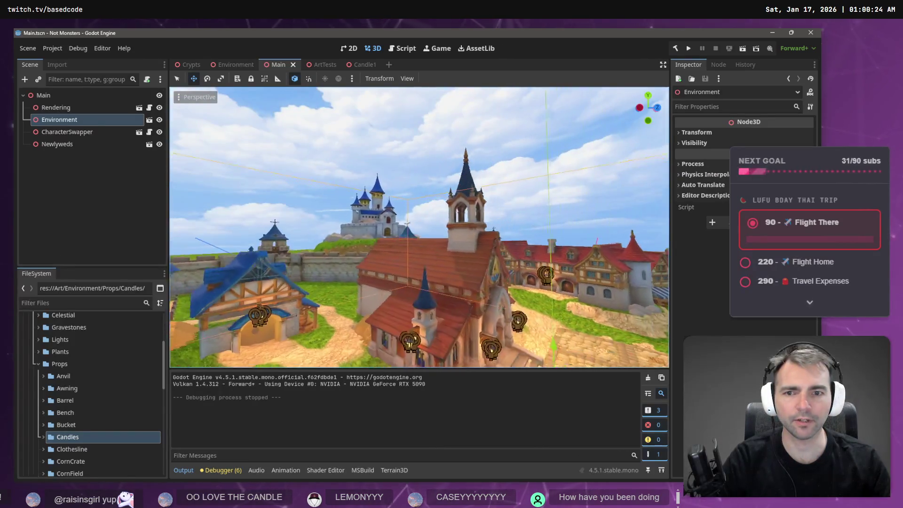
key("F5")
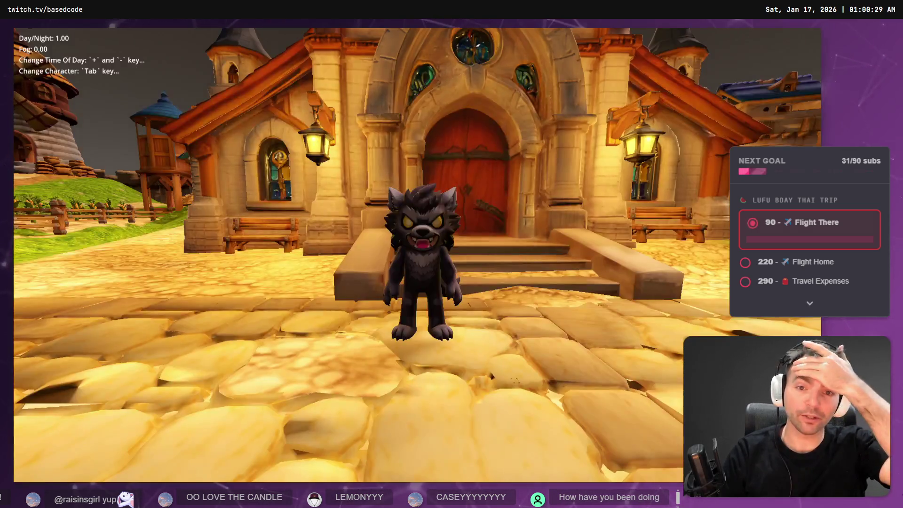
key("s")
key("w")
key("Escape")
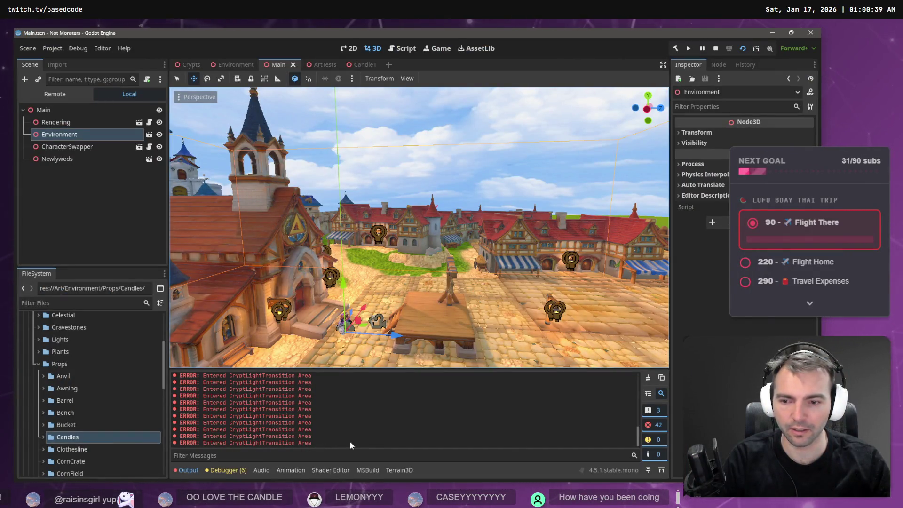
- Change GD.PrintErr to GD.Print in the script, then walk the wolf across the platform again
key("alt+Tab")
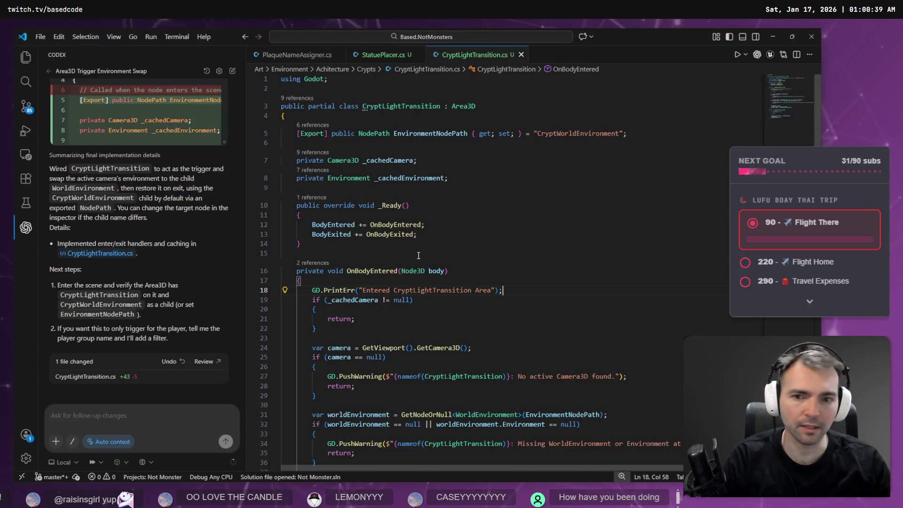
type("Print")
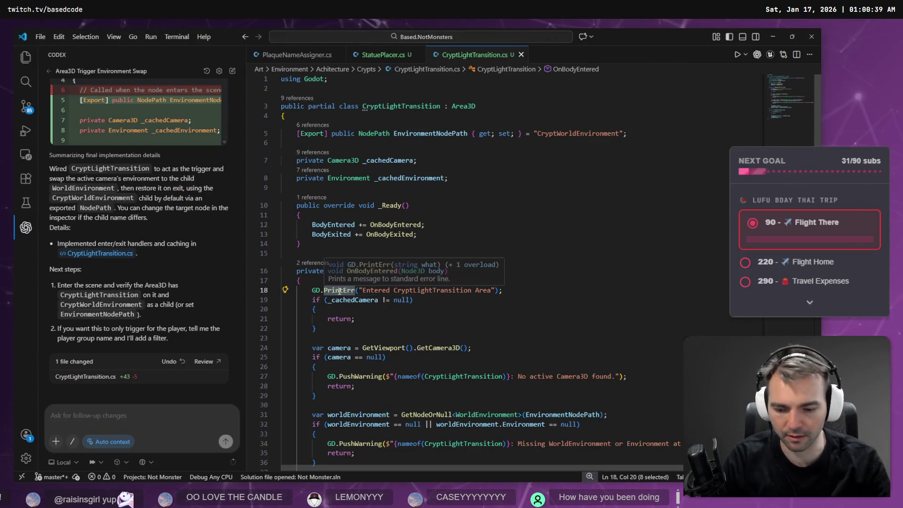
key("alt+Tab")
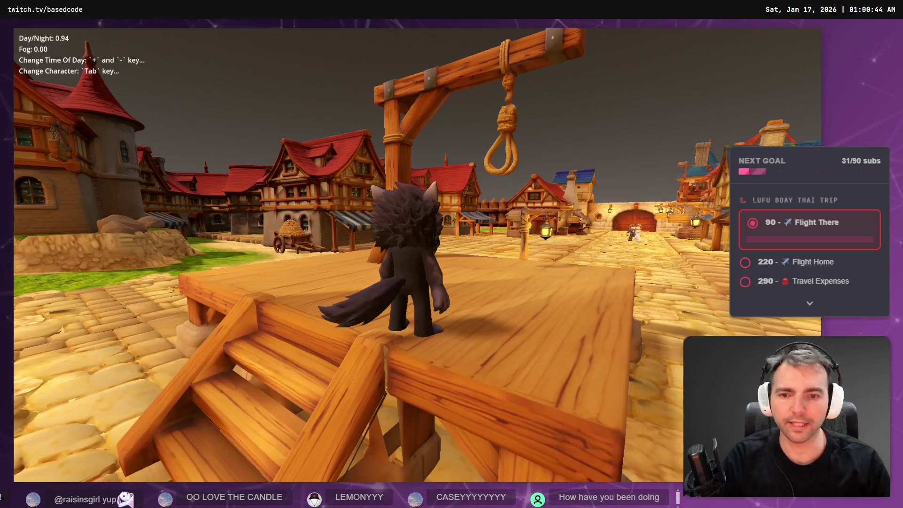
key("w")
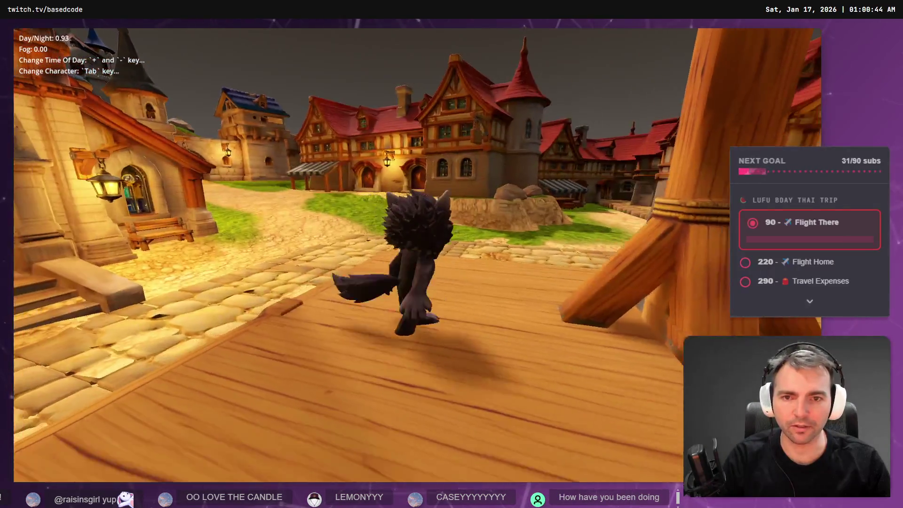
key("w")
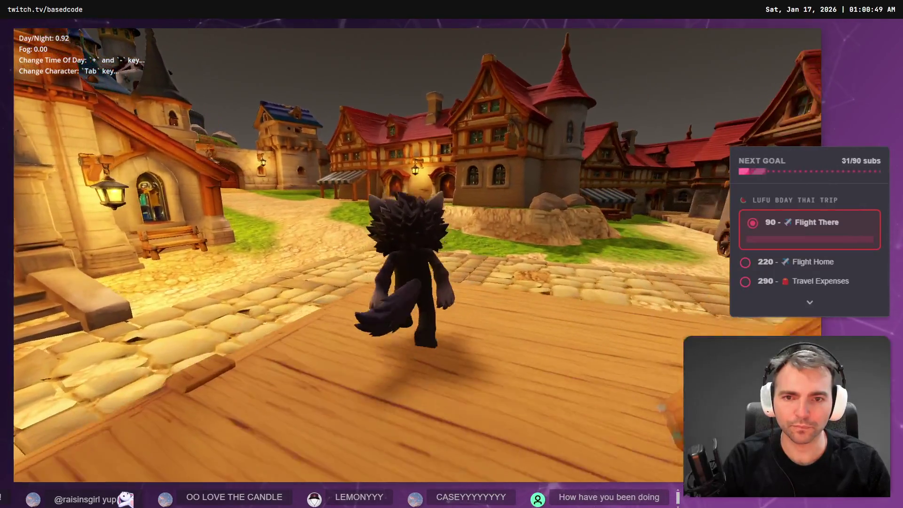
key("alt+Tab")
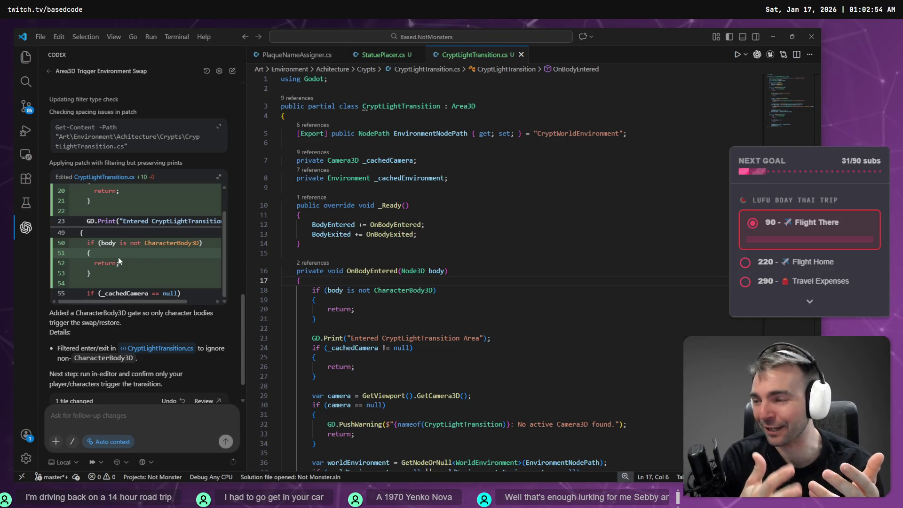
- Have Codex add an 'if (body is not CharacterBody3D) return;' guard to OnBodyEntered and OnBodyExited
scroll(168, 317, "down", 2)
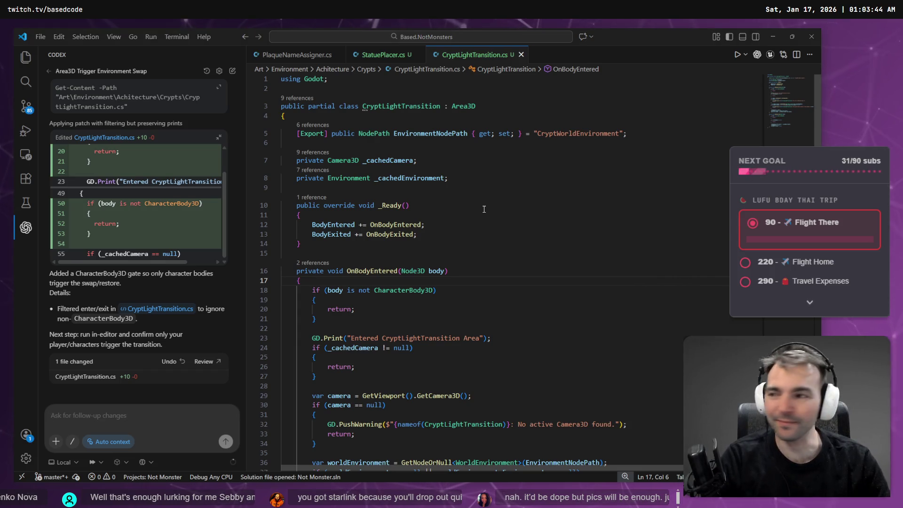
key("alt+Tab")
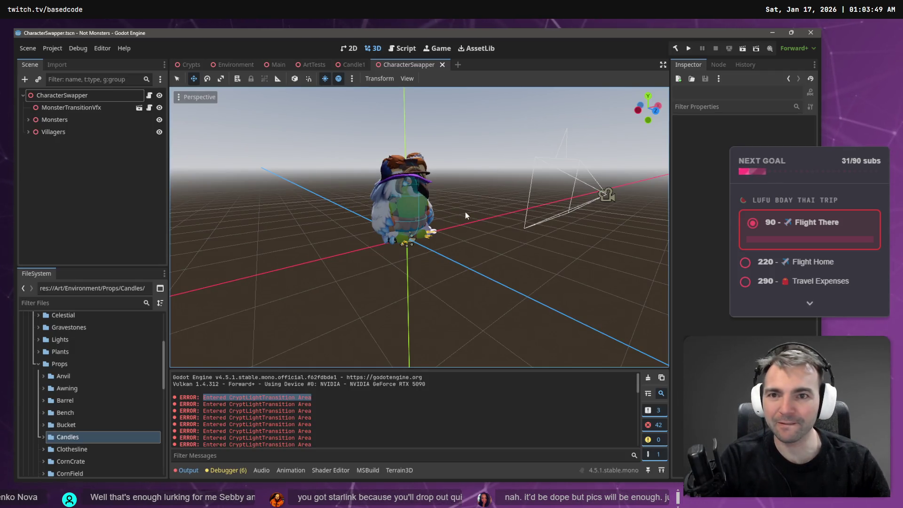
- Fly the Crypts scene view through the crypt corridor up to the stairway archway
left_click(189, 65)
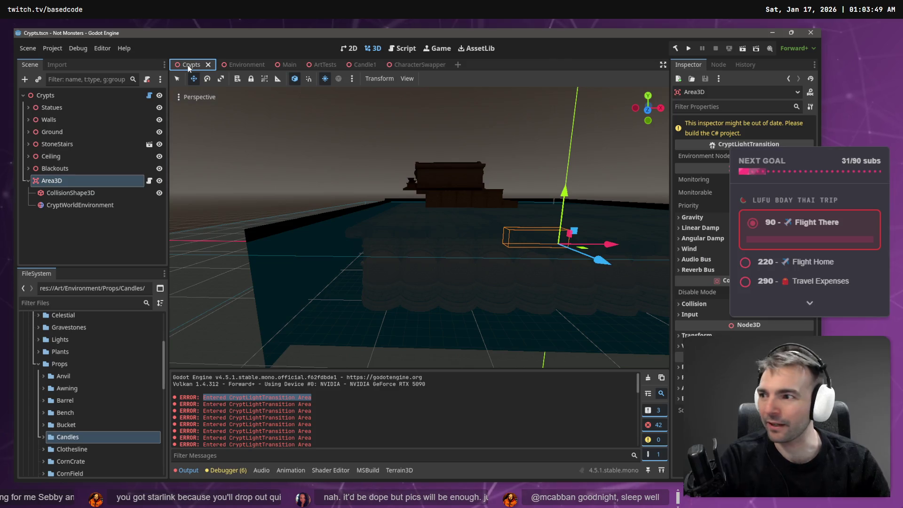
left_click(297, 159)
key("w")
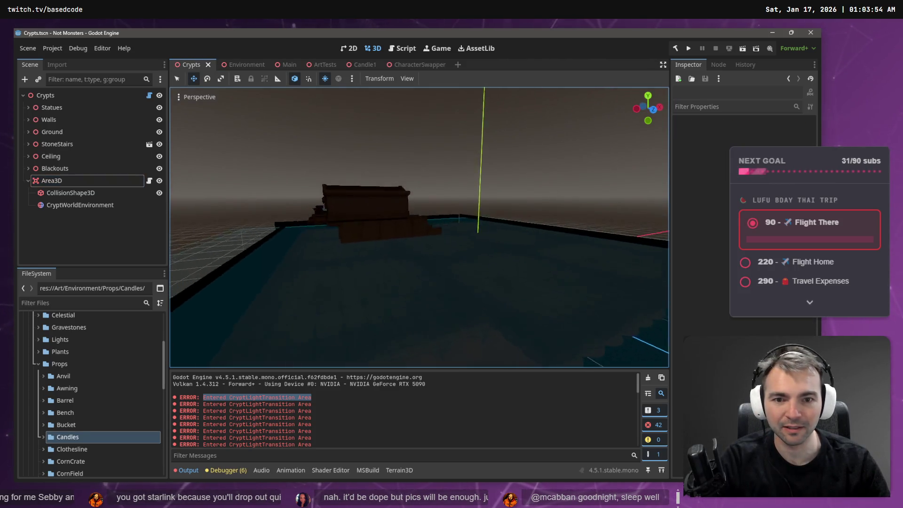
key("w")
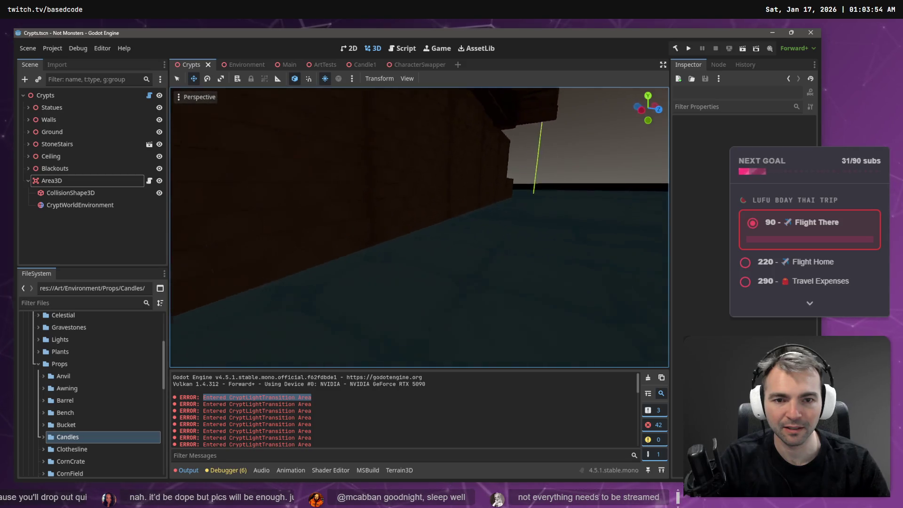
key("w")
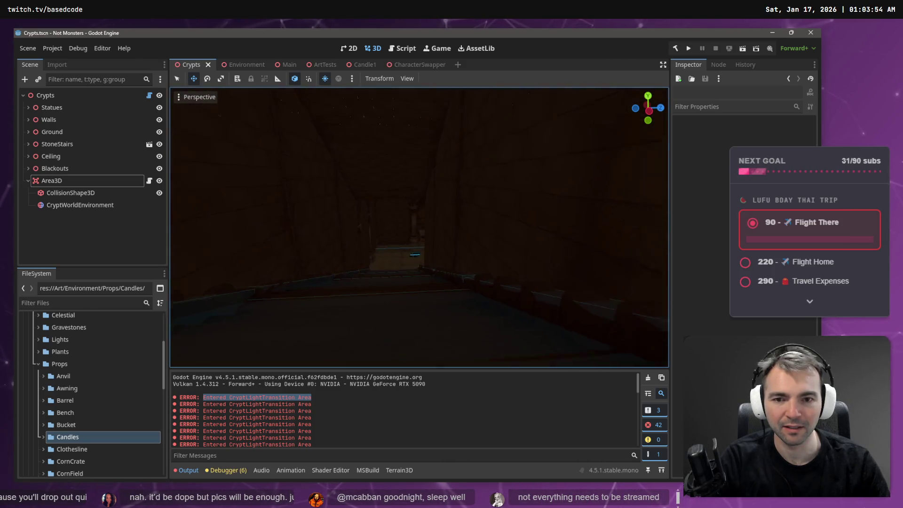
key("w")
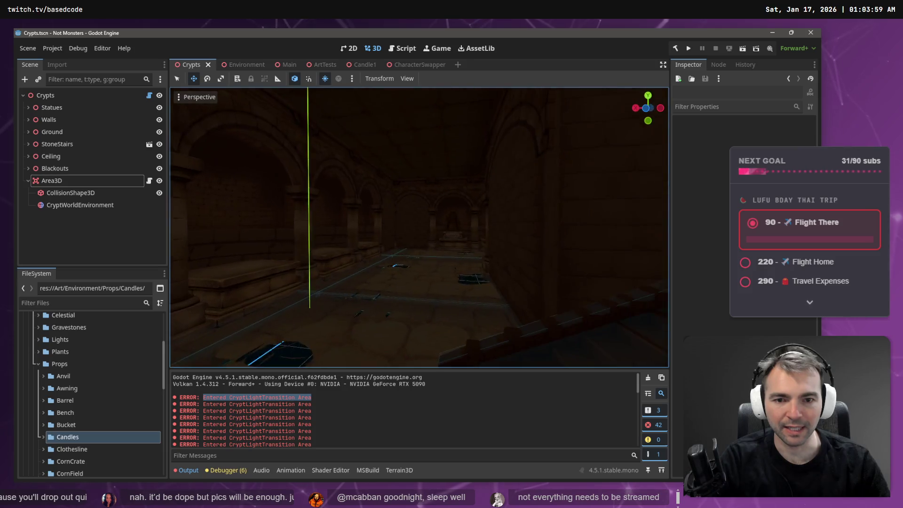
key("w")
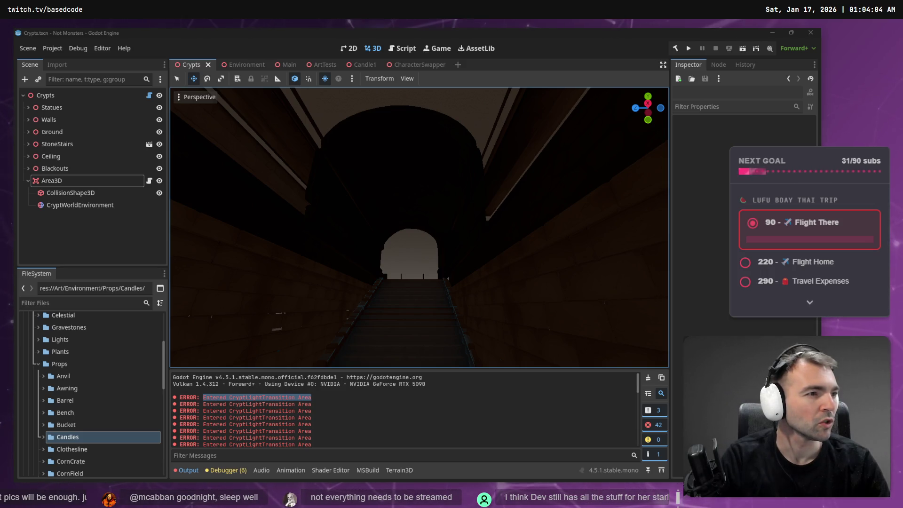
key("alt+Tab")
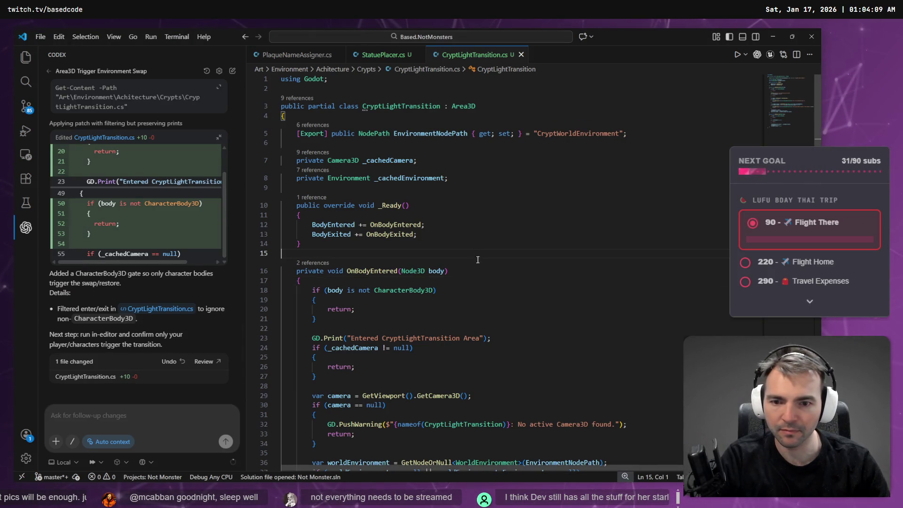
- Check the CharacterBody3D guard on line 18 of OnBodyEntered
scroll(344, 246, "down", 2)
left_click(343, 246)
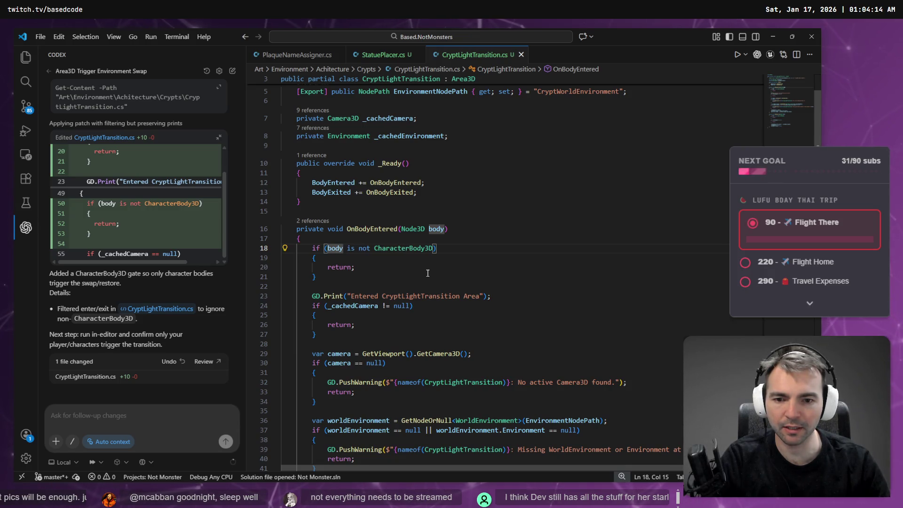
key("alt+Tab")
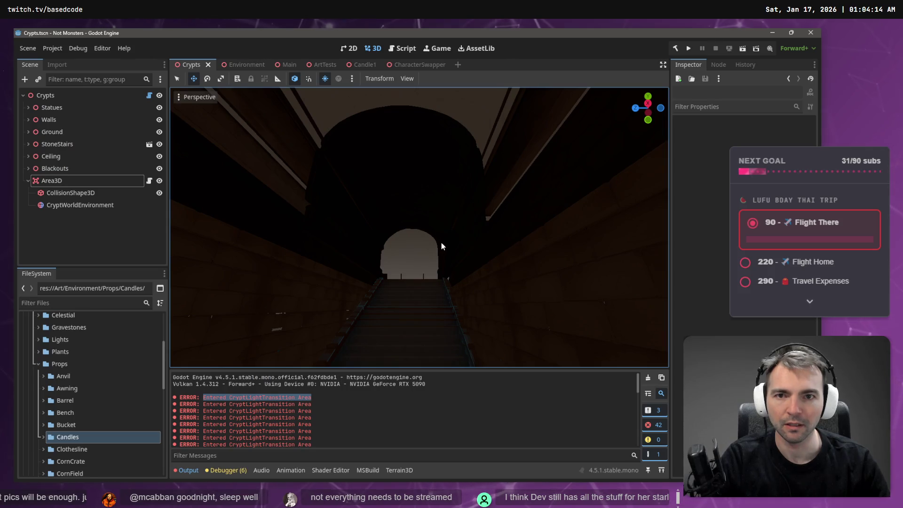
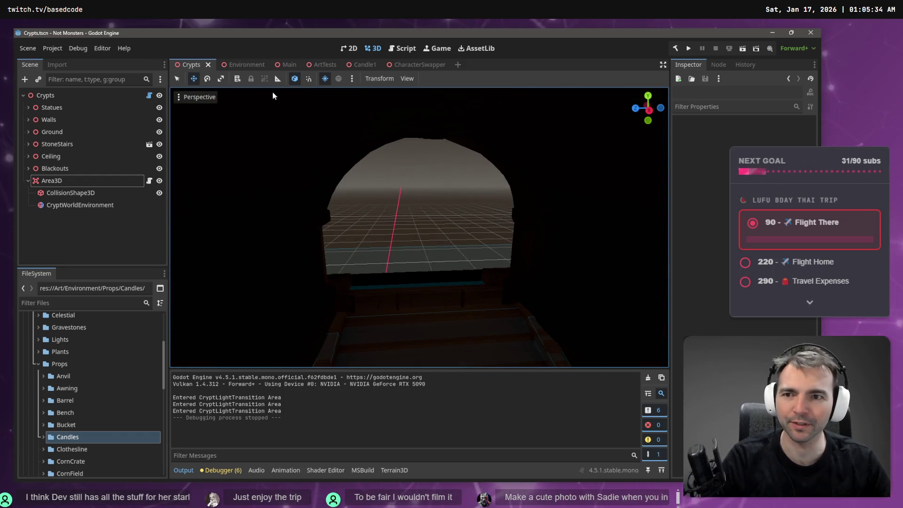
- Run the project to launch Not Monsters with the werewolf in the sunlit town square
key("F5")
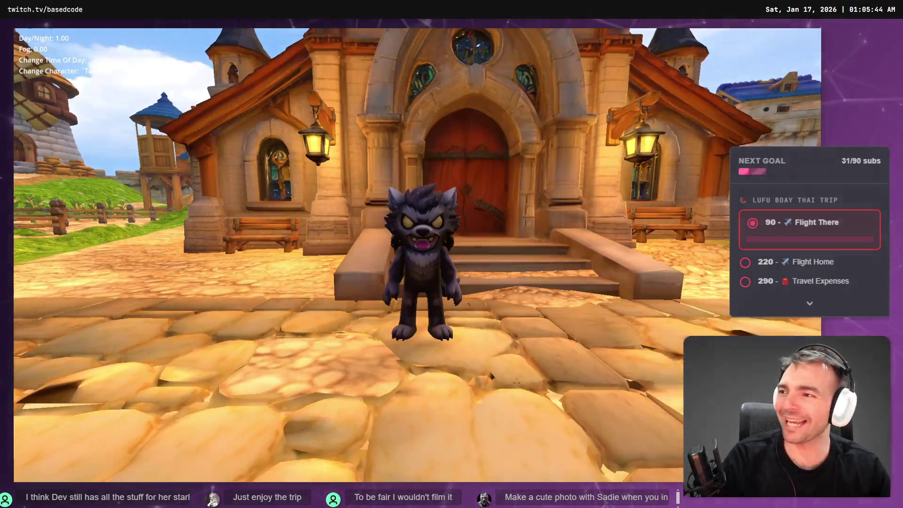
- Run the werewolf through town and up the dark crypt staircase, then stop the game
key("w")
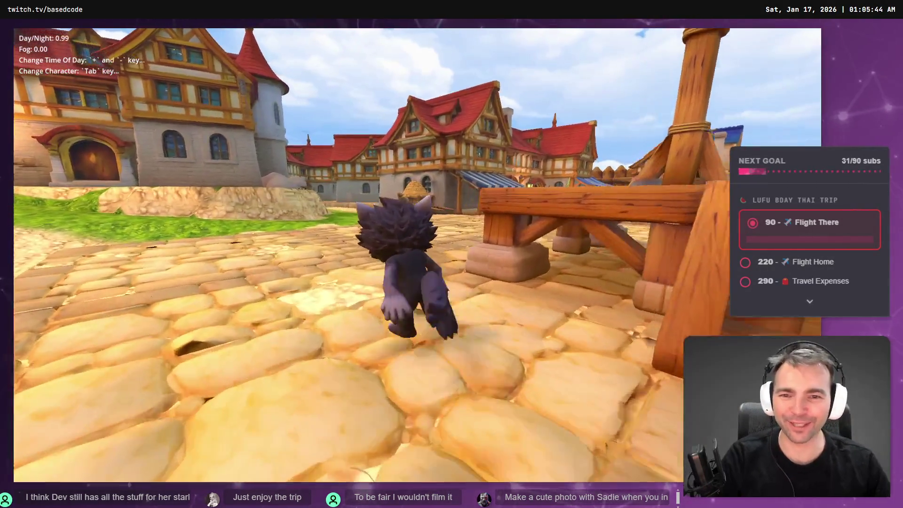
key("a")
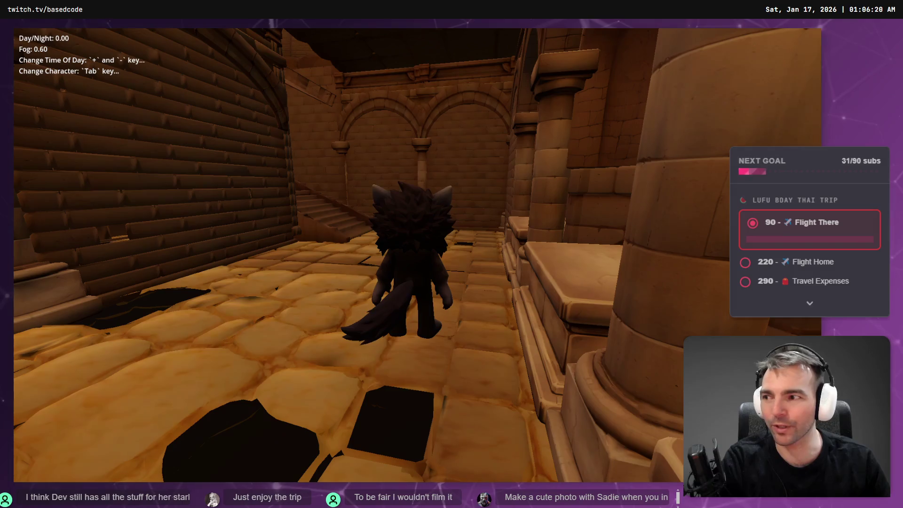
key("a")
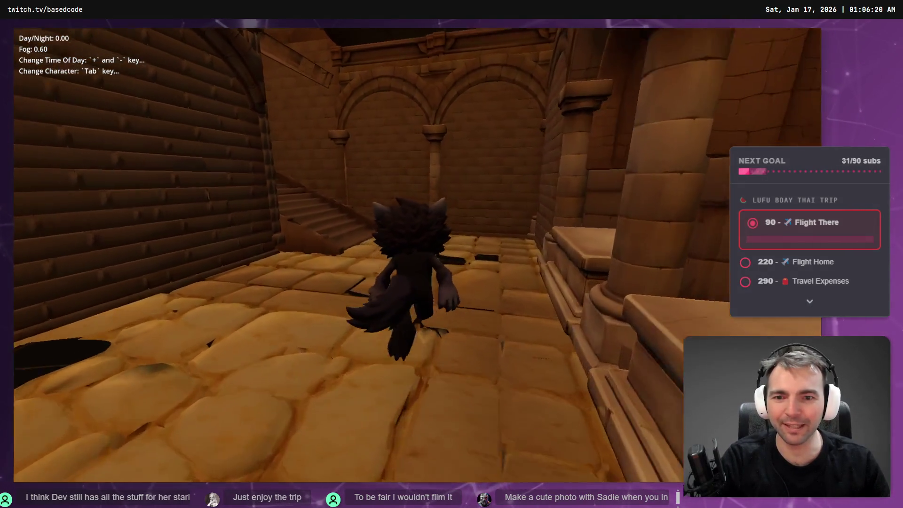
key("w")
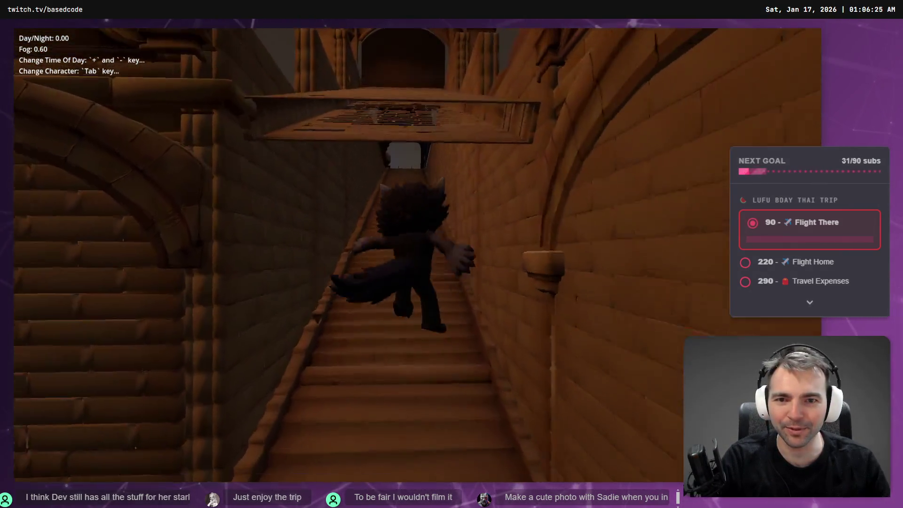
key("w")
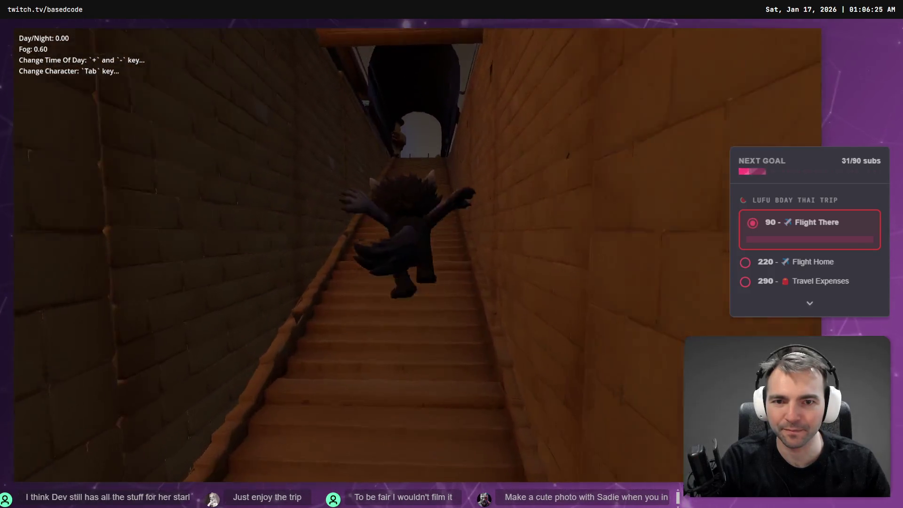
key("w")
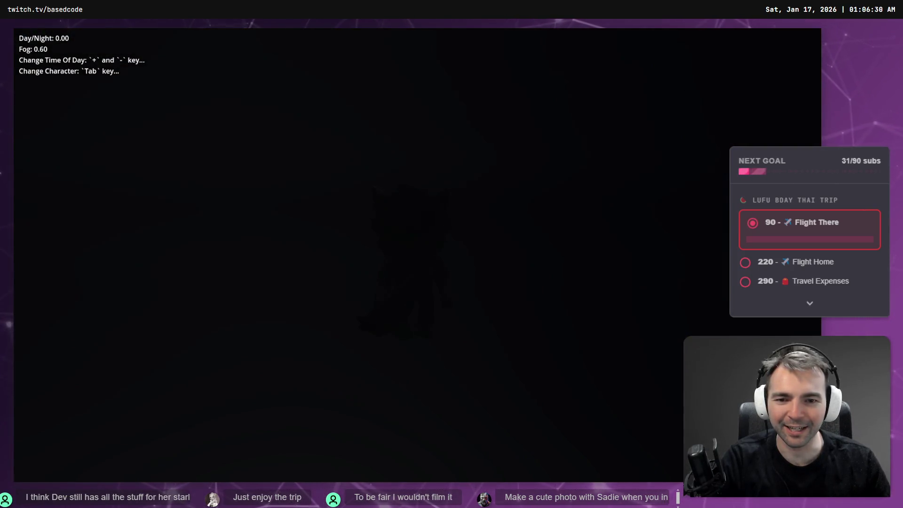
key("F8")
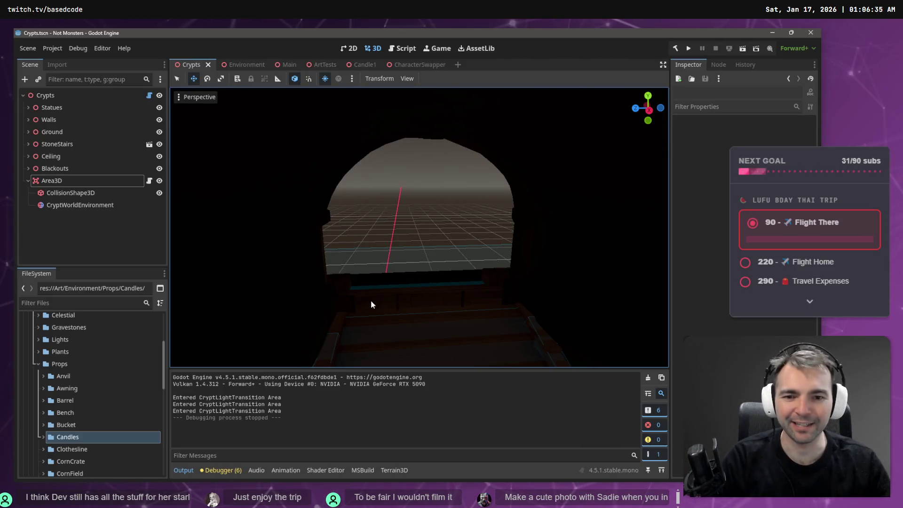
left_click(242, 64)
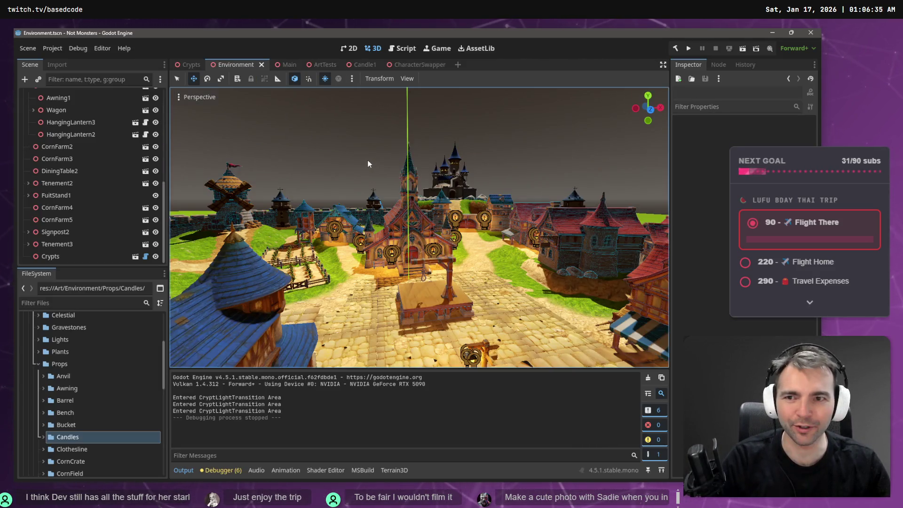
key("w")
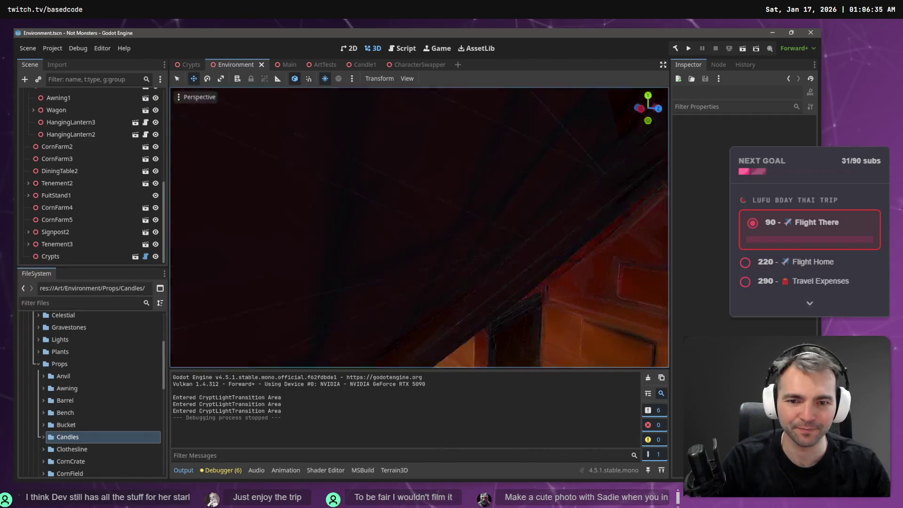
key("w")
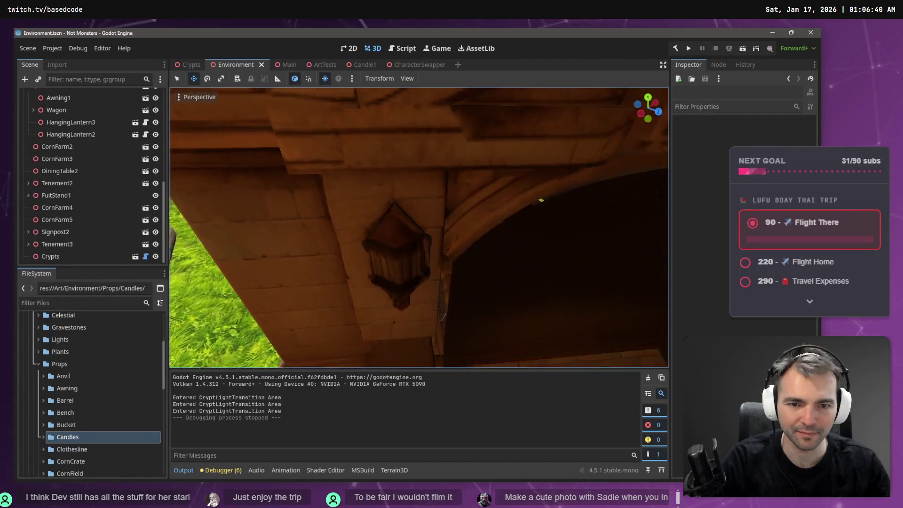
key("w")
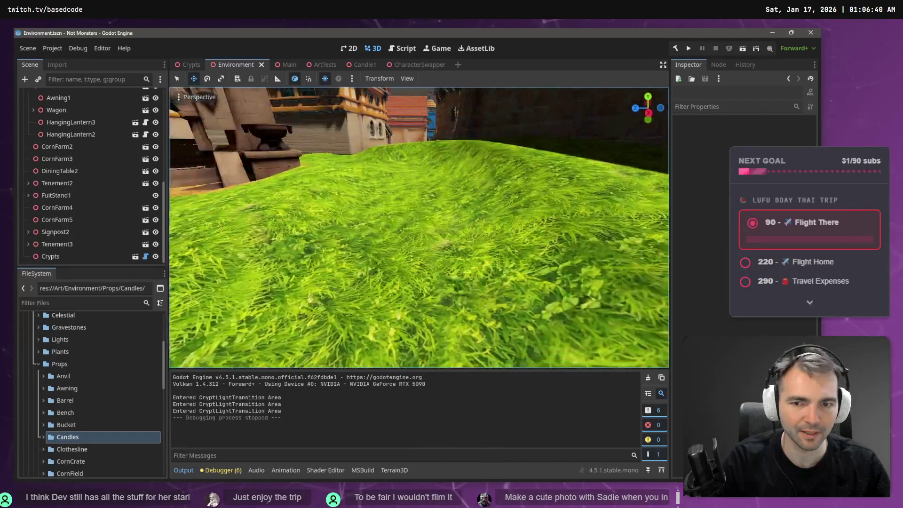
key("w")
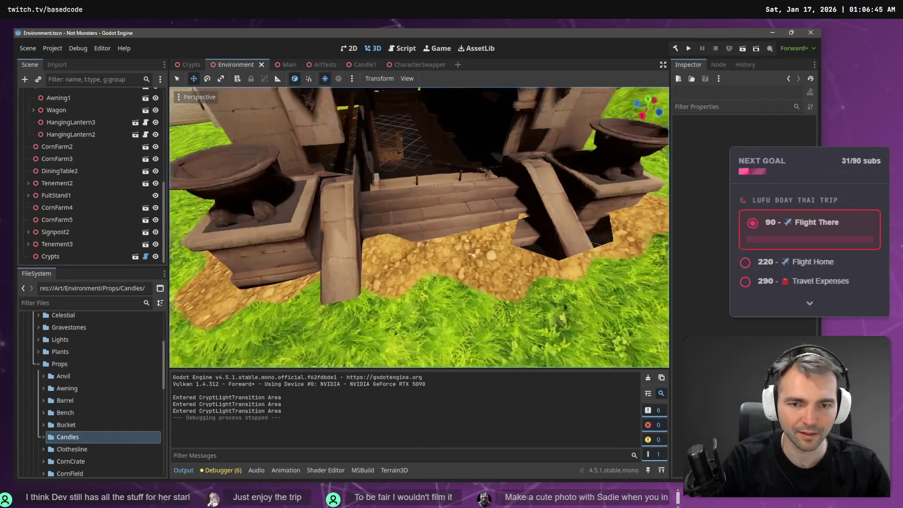
key("w")
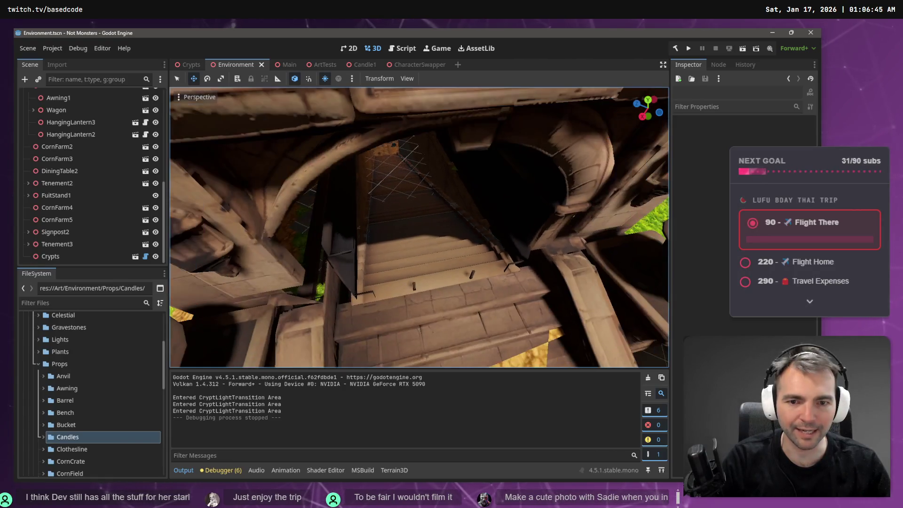
key("s")
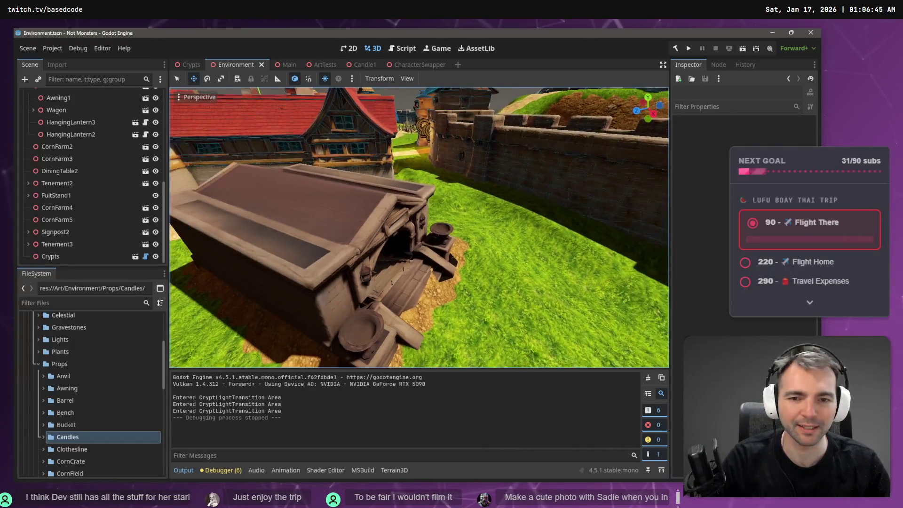
key("w")
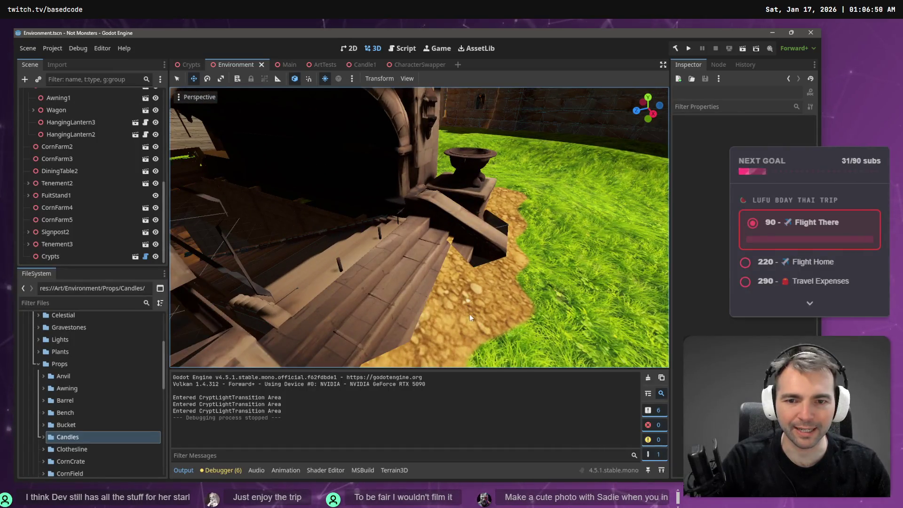
left_click(441, 223)
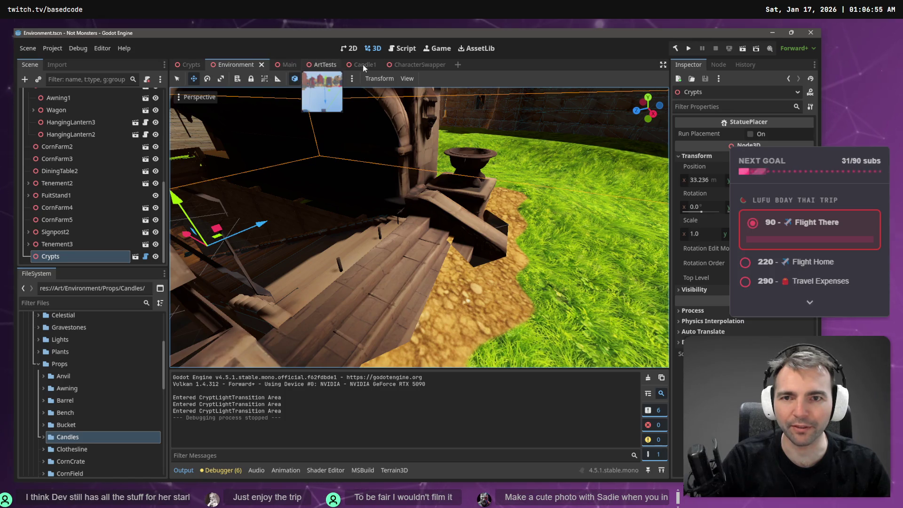
left_click(189, 64)
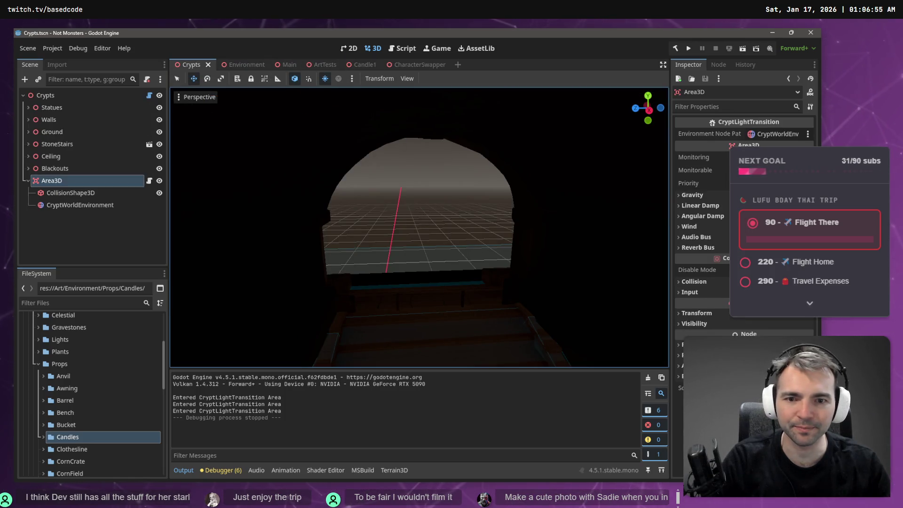
- Filter the FileSystem by 'Enterance' to reveal CryptEnterance.obj and CryptEnterance.tscn
key("shift+f")
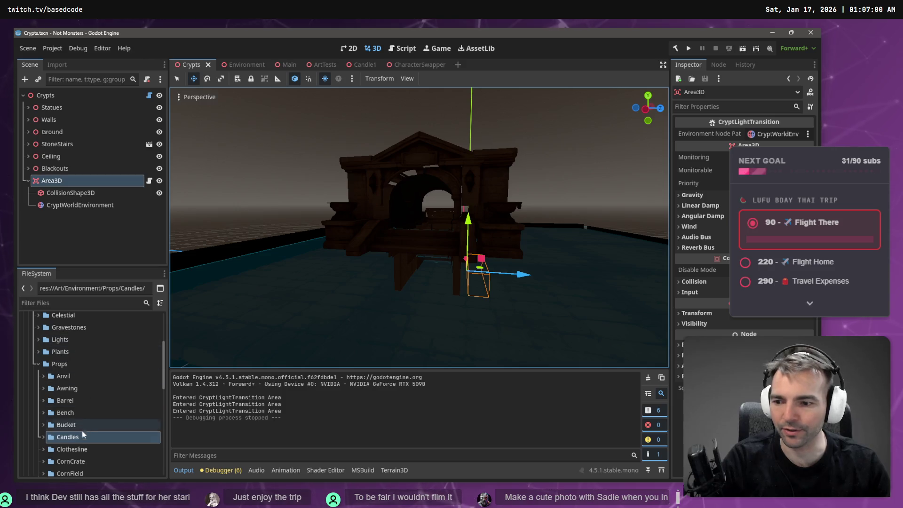
scroll(73, 417, "down", 5)
scroll(71, 391, "up", 5)
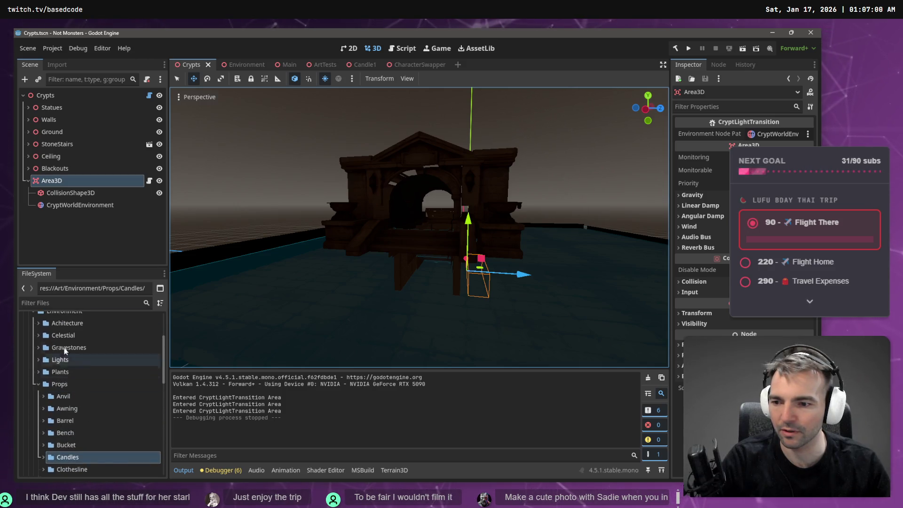
left_click(63, 303)
type("Enterance")
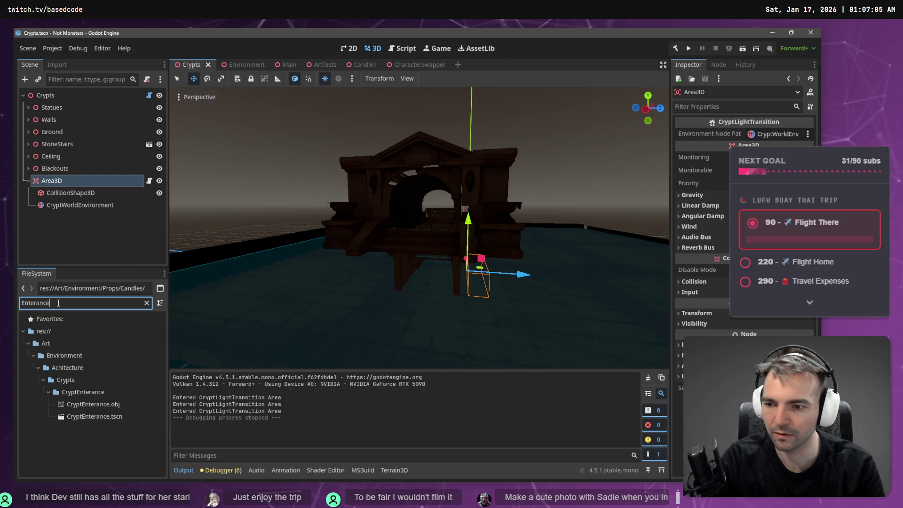
- Open CryptEnterance.tscn and fly around the viewport to inspect the entrance archway
double_click(73, 416)
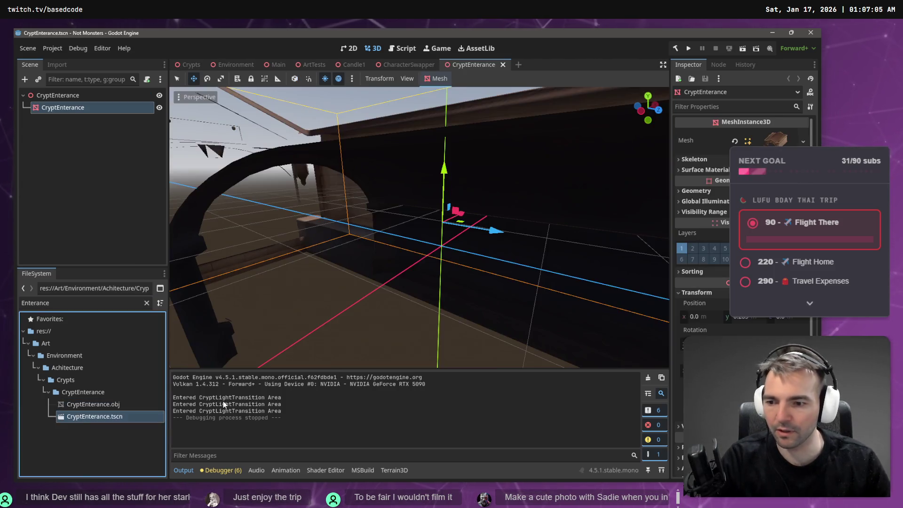
key("f")
scroll(419, 225, "up", 5)
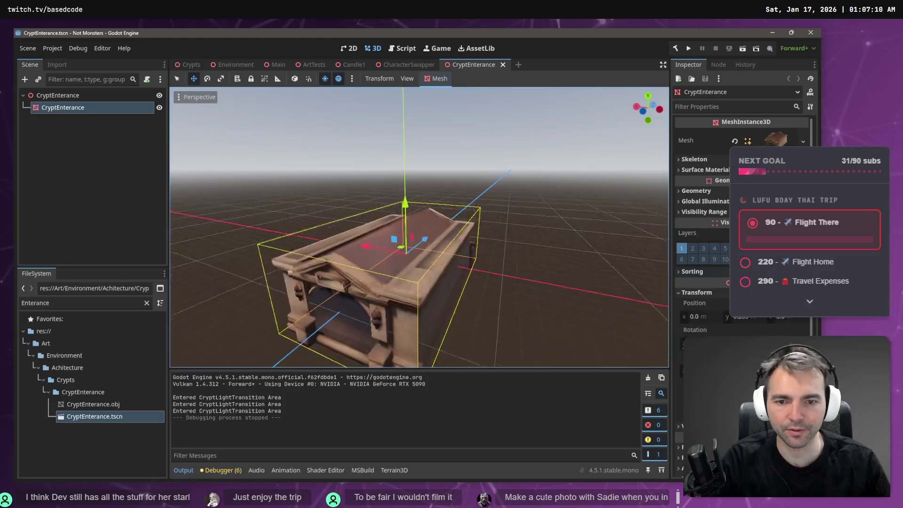
key("s")
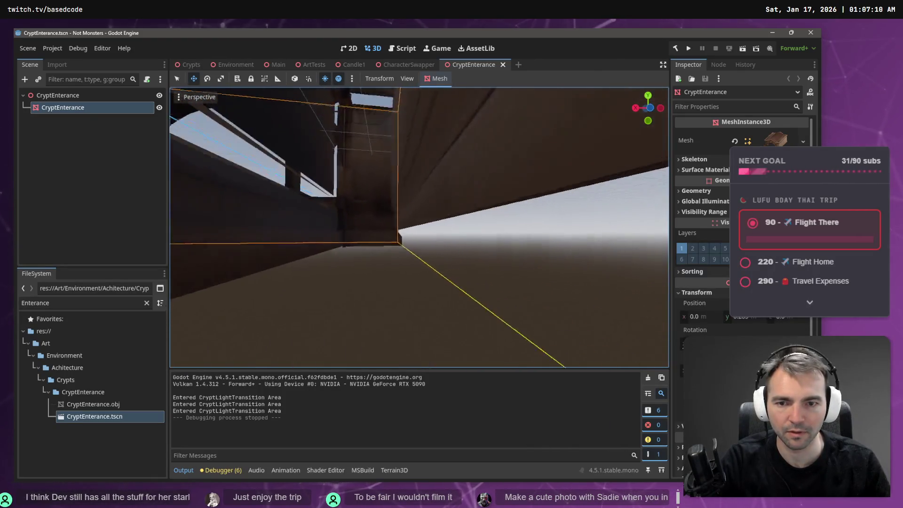
key("w")
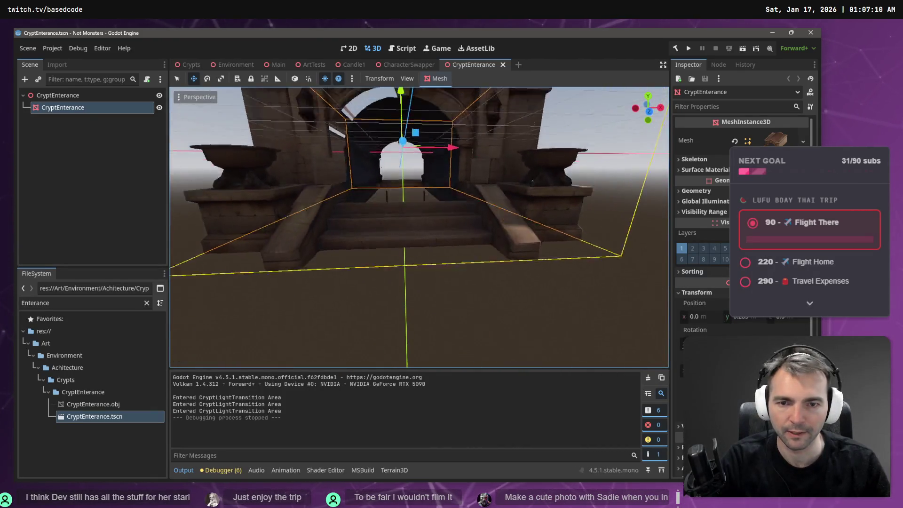
right_click(67, 98)
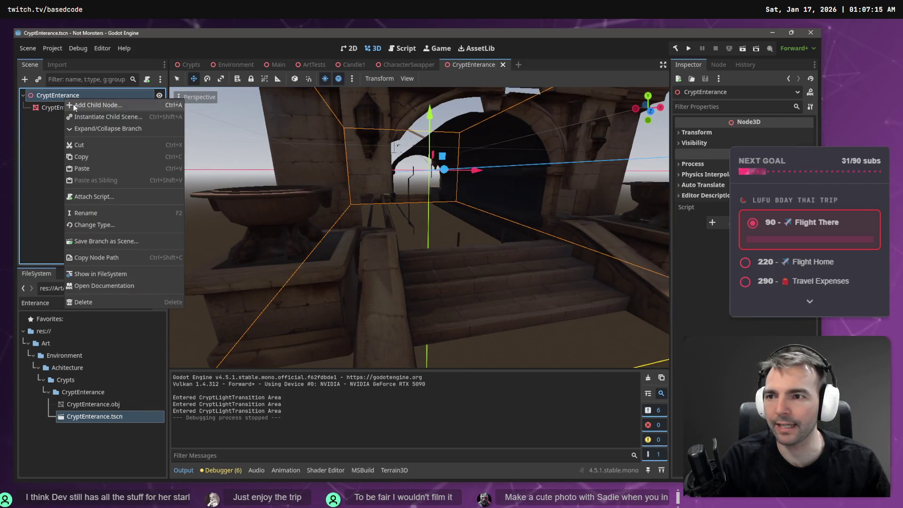
- Add a StaticBody3D child under the CryptEnterance root node
left_click(123, 106)
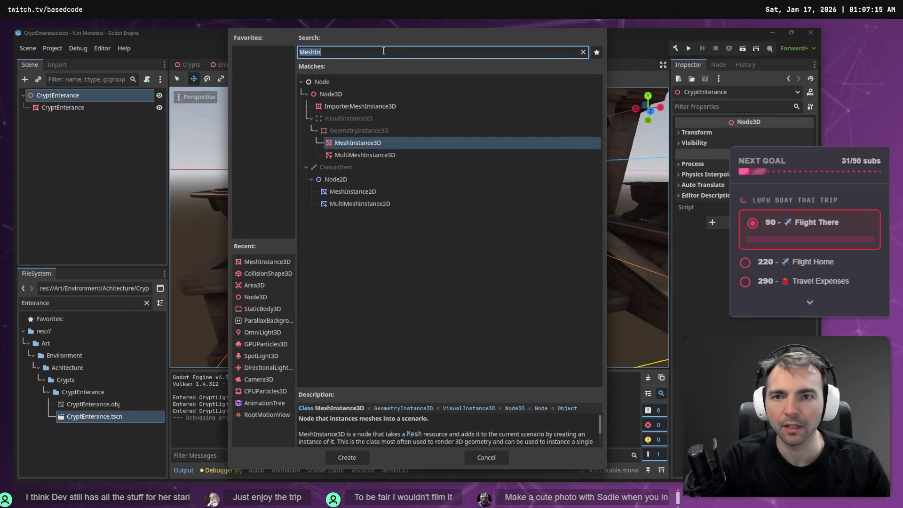
type("Statiuc")
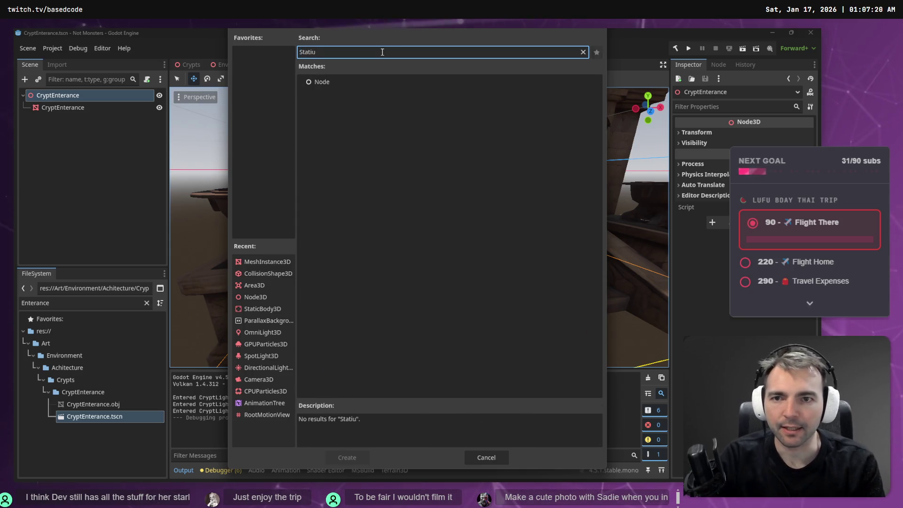
key("BackSpace")
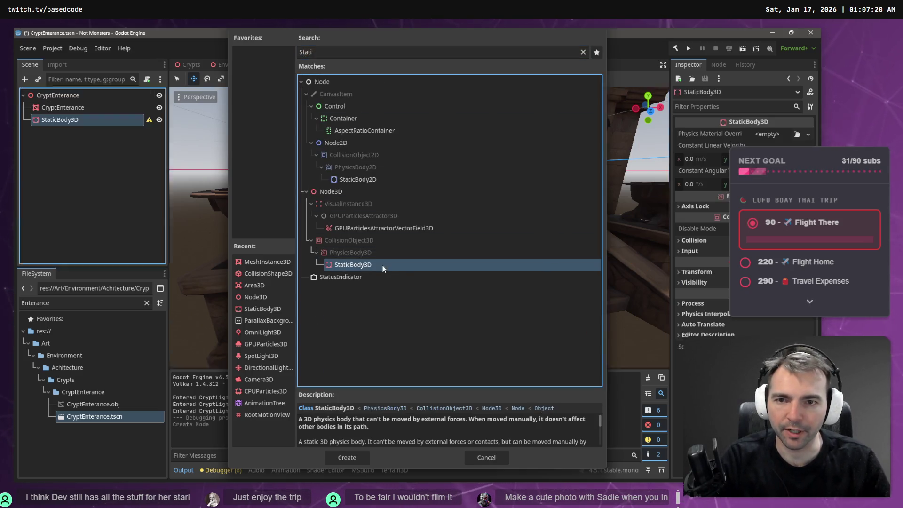
double_click(376, 265)
- Add a CollisionShape3D under the StaticBody3D, found by searching 'Collision'
right_click(93, 120)
left_click(131, 125)
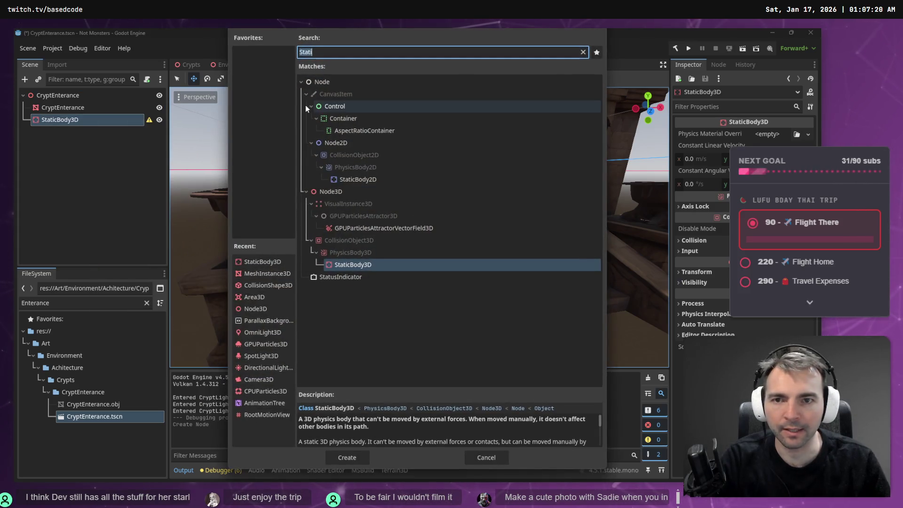
type("Collider")
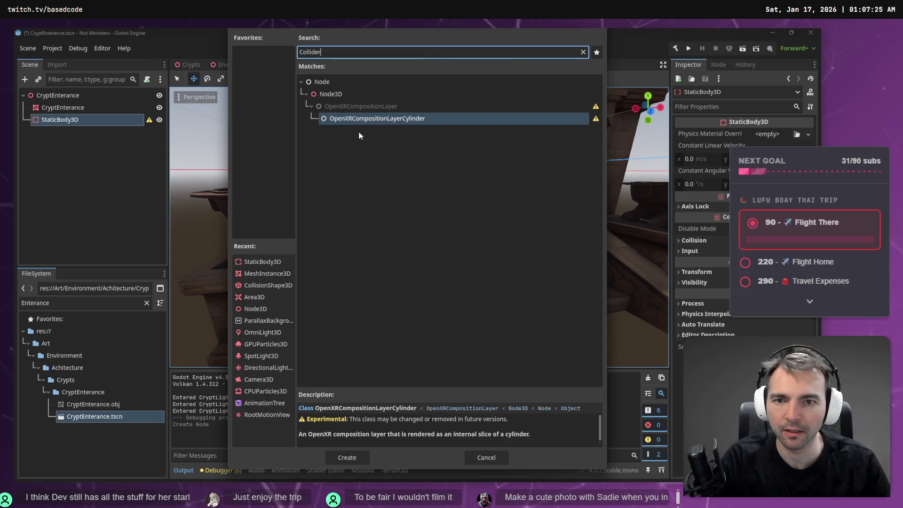
key("BackSpace")
key("BackSpace")
key("BackSpace")
key("BackSpace")
type("lisionM")
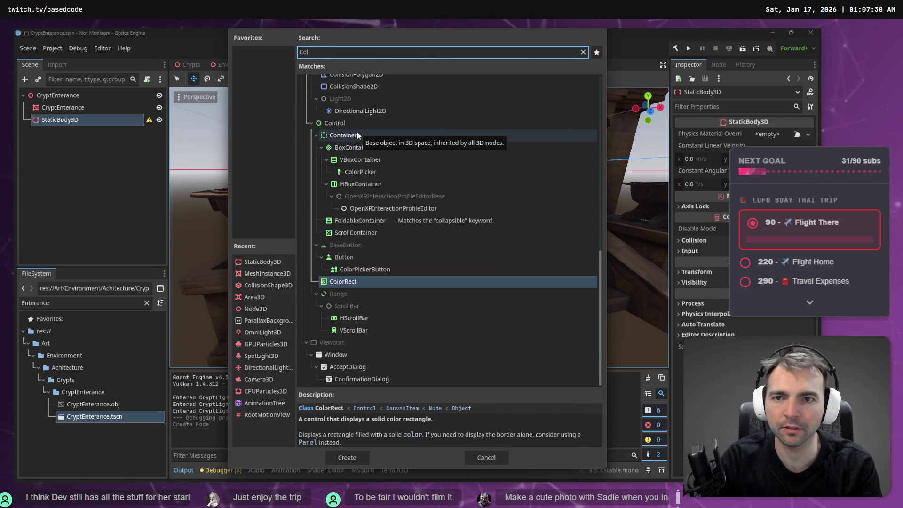
key("BackSpace")
key("BackSpace")
key("BackSpace")
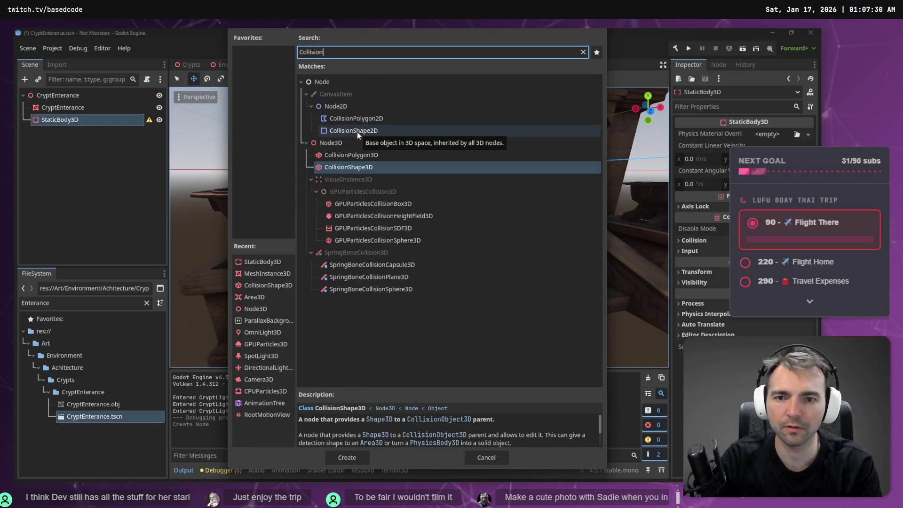
key("Return")
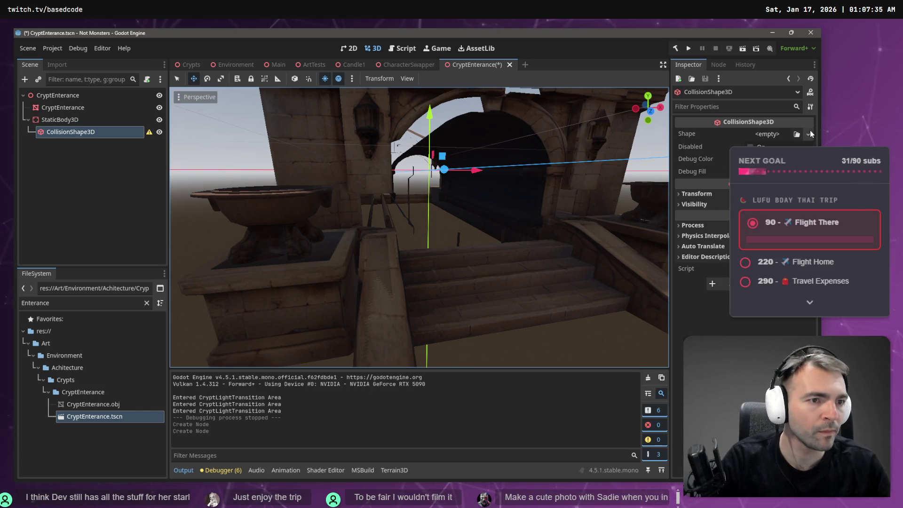
- Give the collision node a new BoxShape3D and stretch it into a wide, thin slab
left_click(809, 134)
left_click(580, 212)
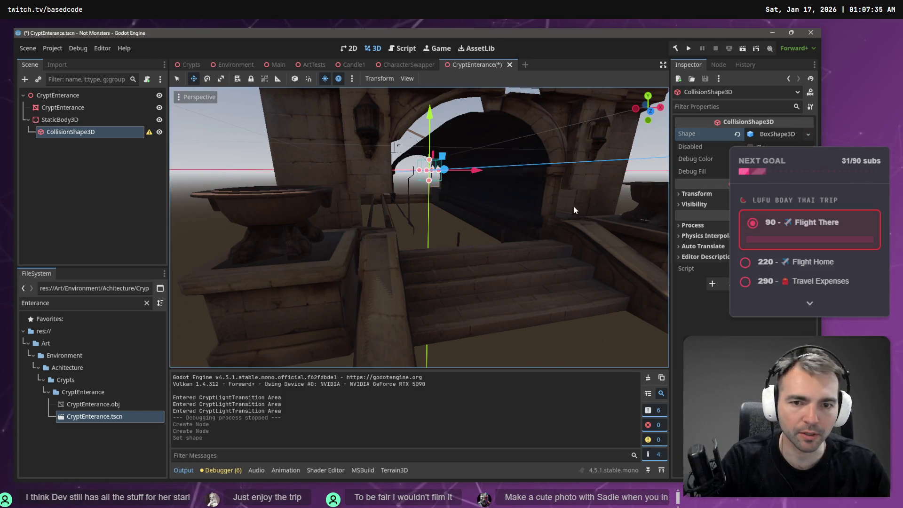
scroll(460, 190, "down", 5)
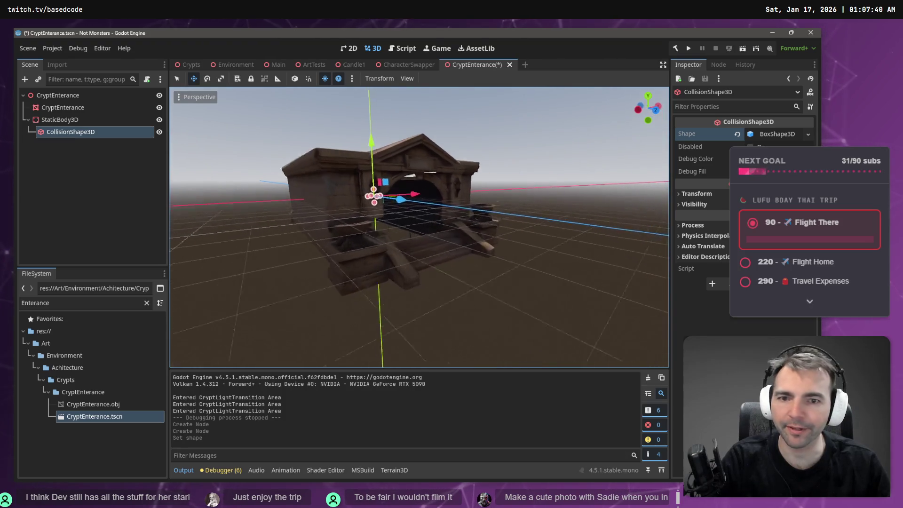
mouse_move(394, 196)
left_mouse_down()
mouse_move(497, 226)
mouse_move(471, 204)
mouse_move(477, 174)
mouse_move(451, 189)
mouse_move(452, 197)
left_mouse_up()
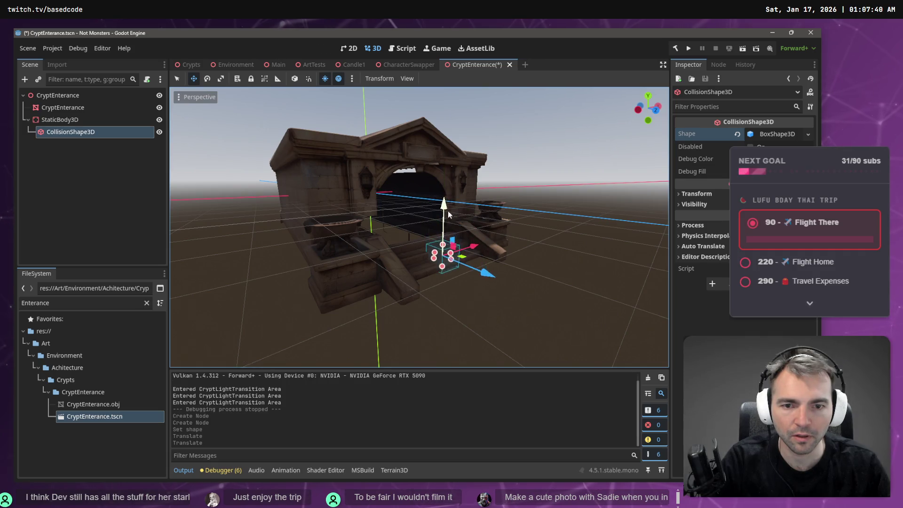
scroll(453, 197, "up", 3)
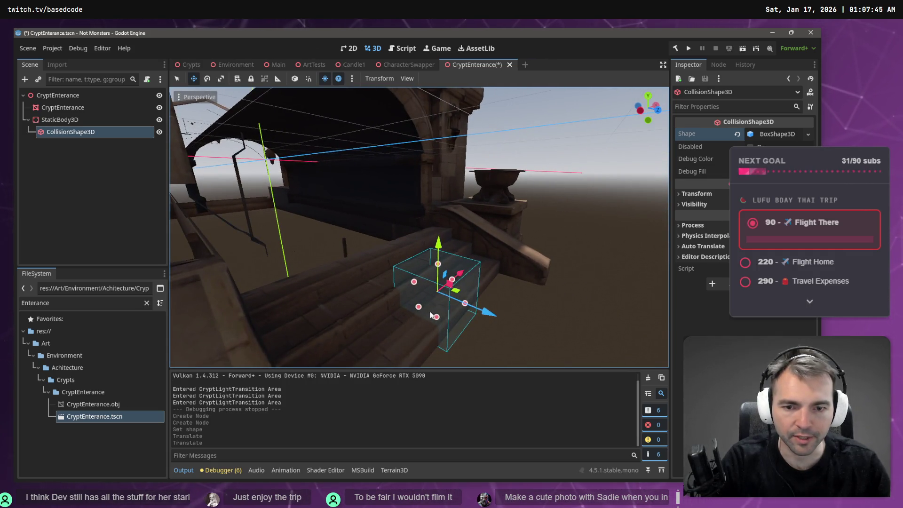
mouse_move(419, 308)
left_mouse_down()
mouse_move(326, 364)
mouse_move(263, 362)
left_mouse_up()
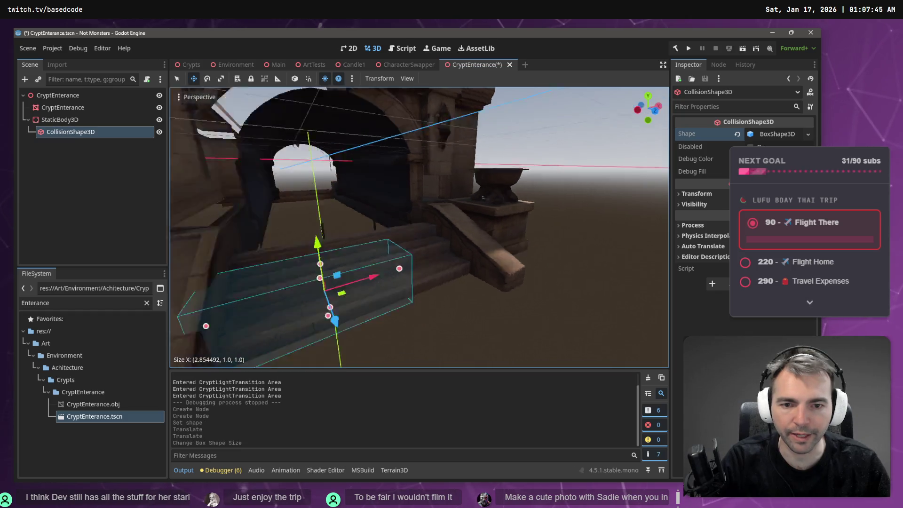
key("w")
mouse_move(413, 279)
left_mouse_down()
mouse_move(504, 308)
mouse_move(642, 326)
left_mouse_up()
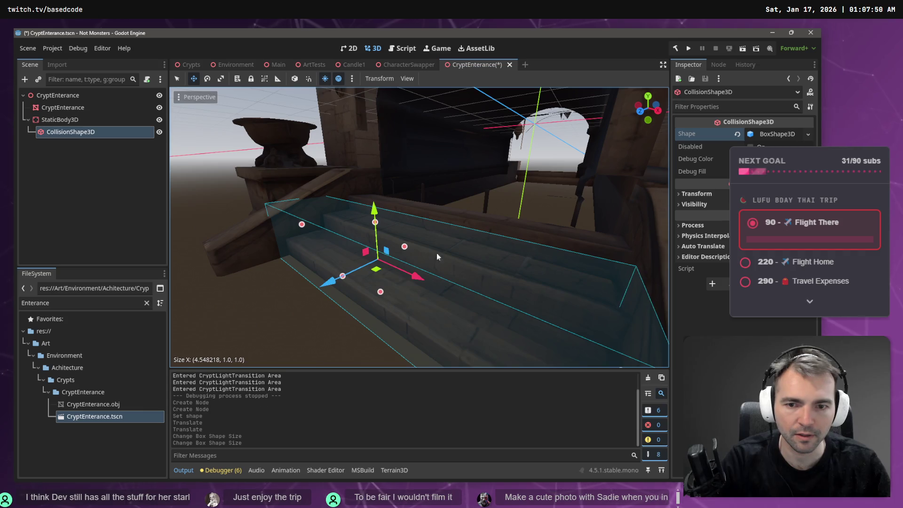
left_click_drag(381, 293, 382, 247)
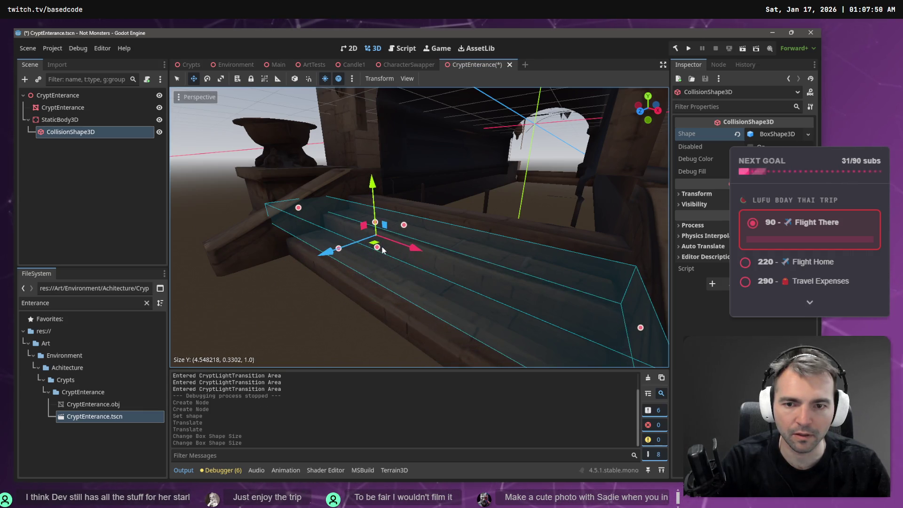
- Tilt the box 30 degrees and slide it in local space to lie along the front steps
key("e")
left_click_drag(361, 210, 353, 223)
key("w")
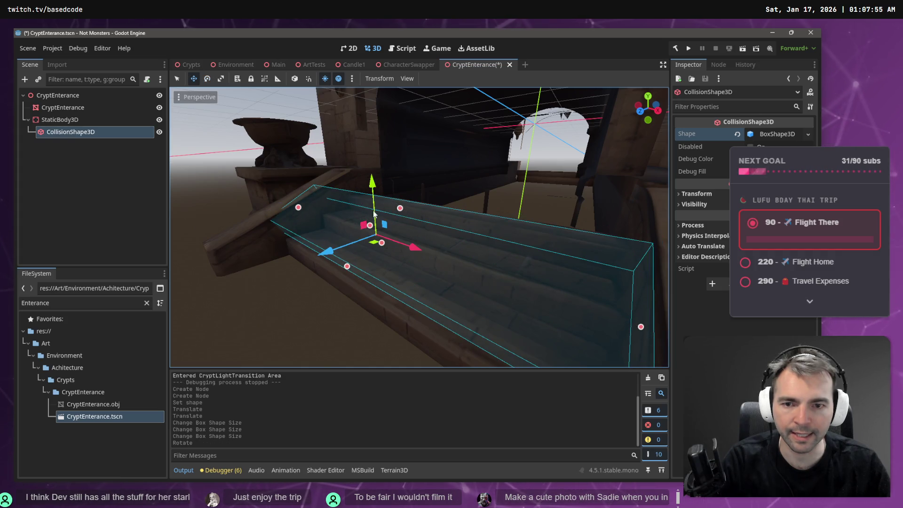
mouse_move(375, 187)
left_mouse_down()
mouse_move(389, 228)
mouse_move(364, 264)
left_mouse_up()
scroll(363, 263, "up", 3)
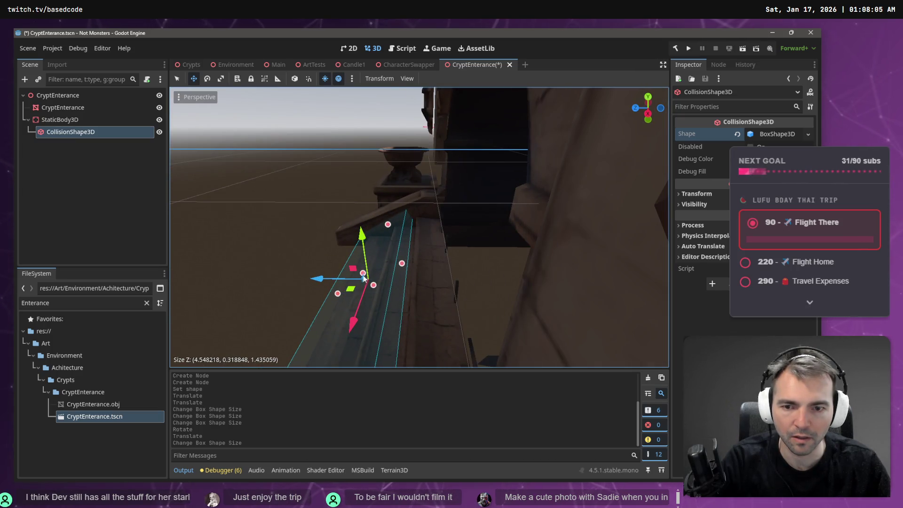
left_click(296, 79)
left_click_drag(340, 245, 352, 256)
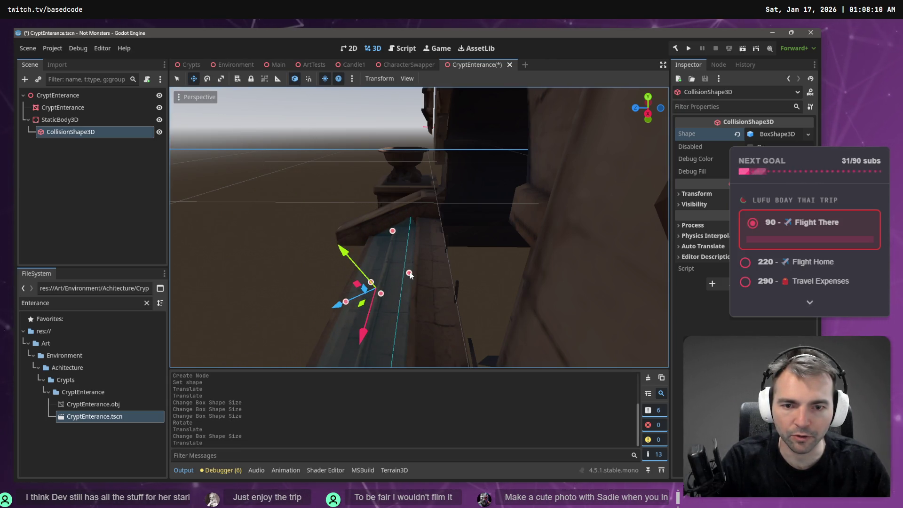
left_click_drag(419, 273, 420, 274)
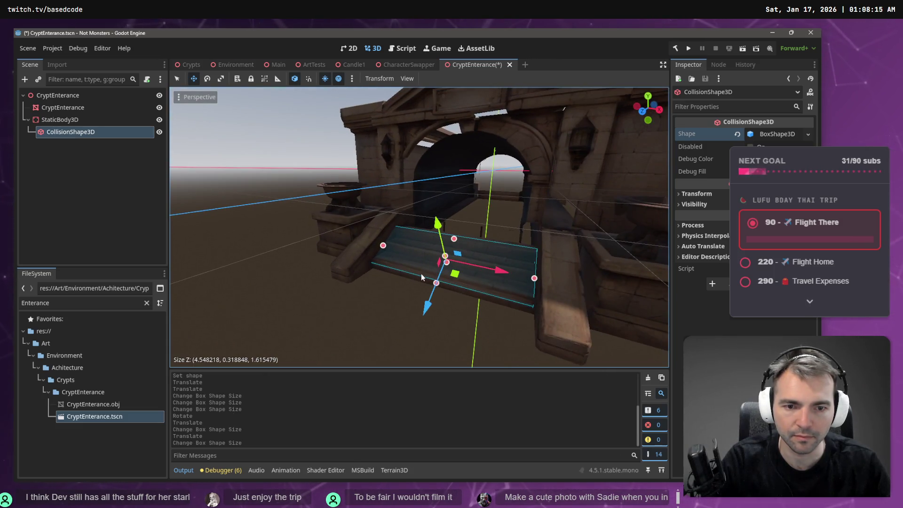
right_click(87, 123)
left_click(113, 129)
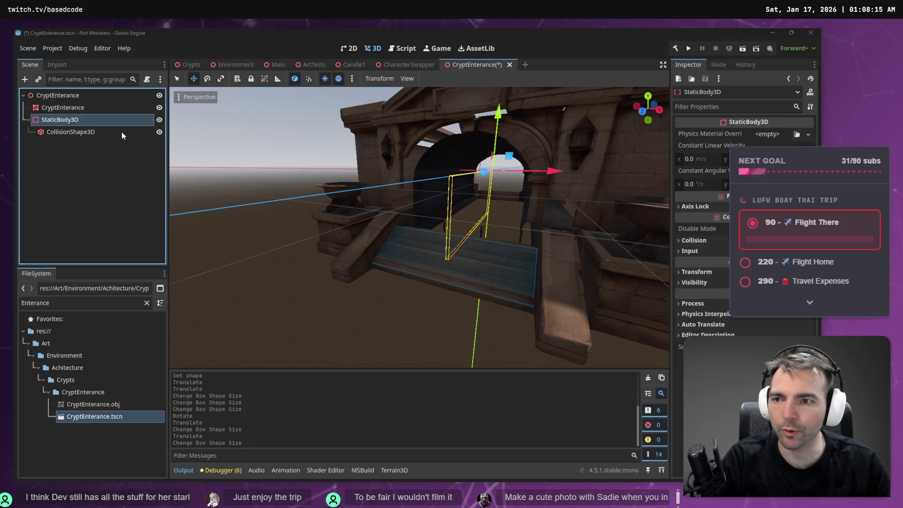
- Create a second CollisionShape3D with a box shape and move it onto the top landing
double_click(344, 167)
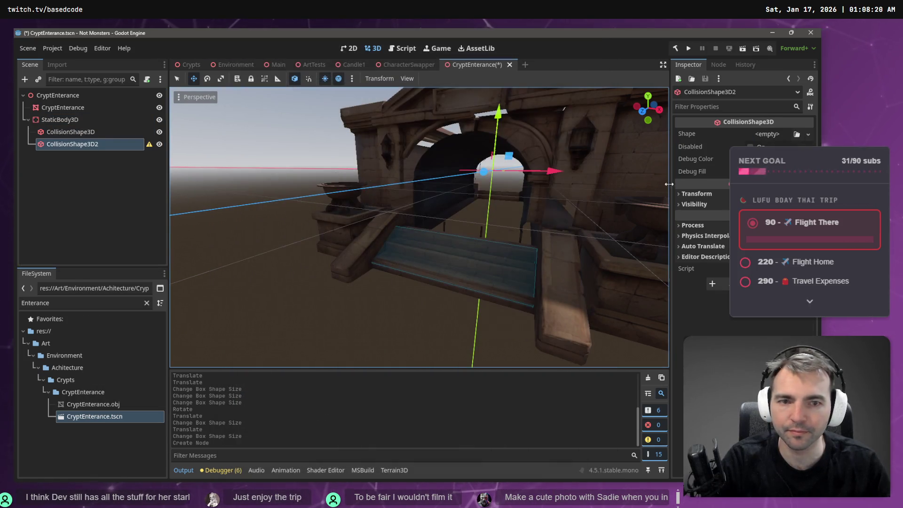
left_click(808, 135)
key("ctrl+v")
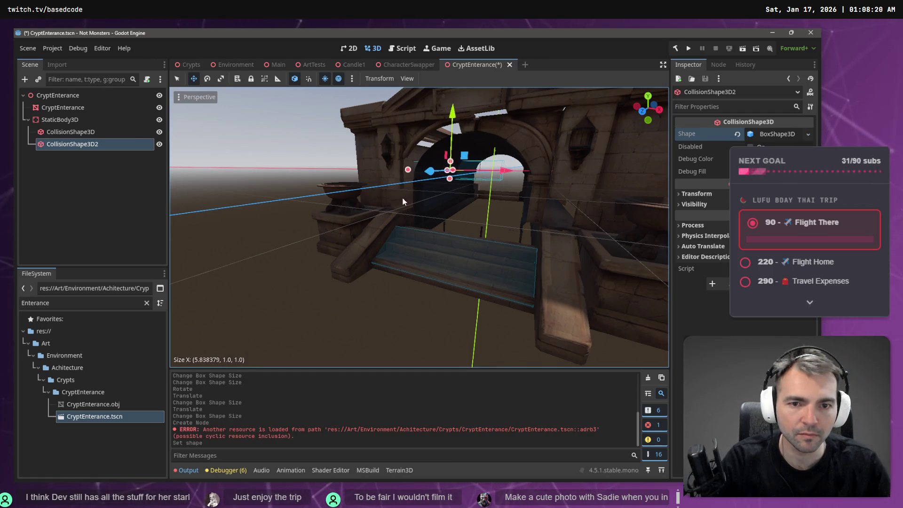
key("ctrl+z")
left_click_drag(403, 170, 325, 199)
left_click_drag(382, 101, 384, 189)
left_click_drag(334, 249, 330, 247)
- Widen the second box to about 4.47 across the landing and save CryptEnterance.tscn
key("f")
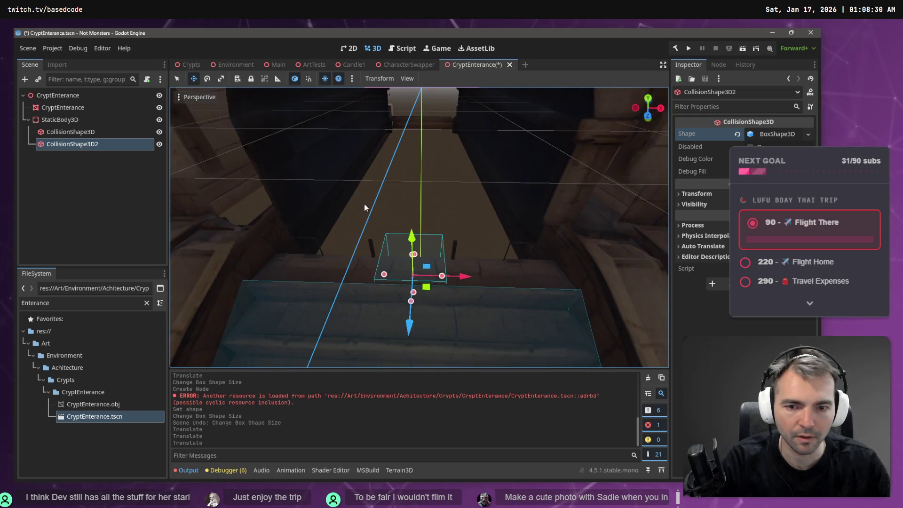
mouse_move(475, 283)
left_mouse_down()
mouse_move(557, 287)
mouse_move(547, 291)
left_mouse_up()
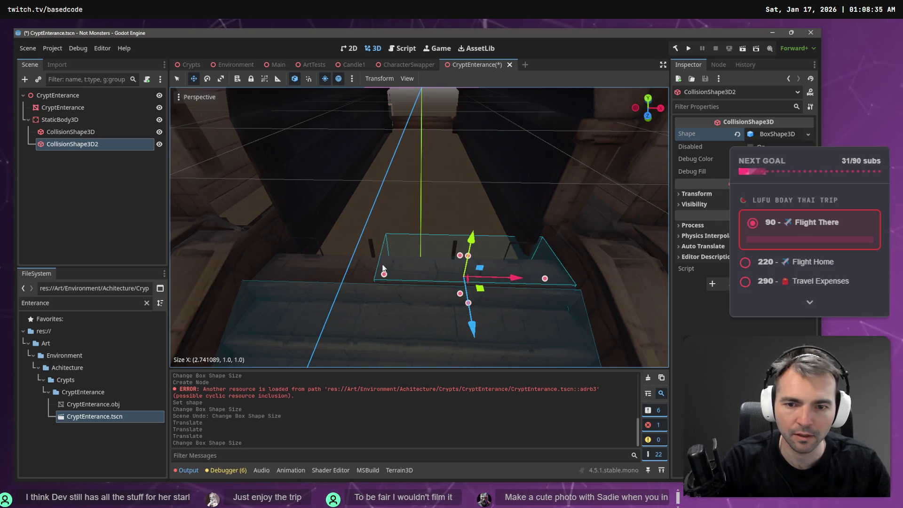
left_click_drag(385, 275, 272, 271)
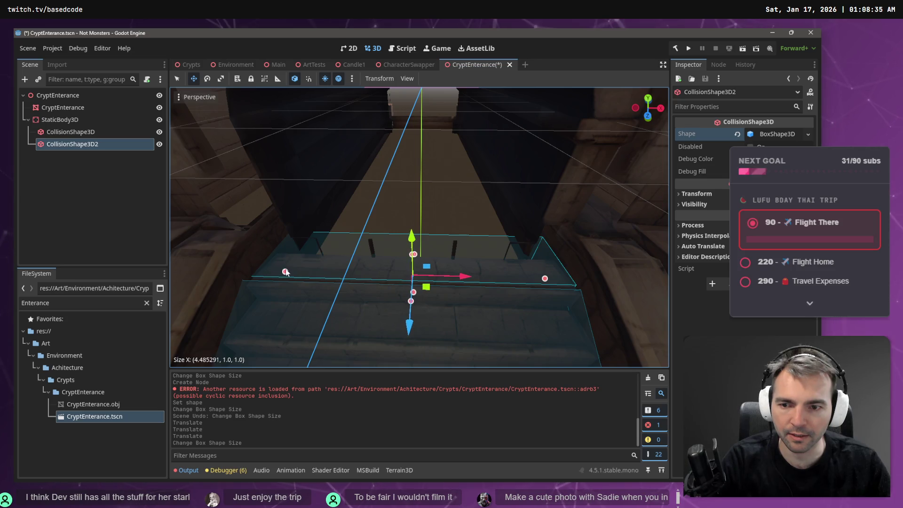
left_click_drag(286, 271, 287, 272)
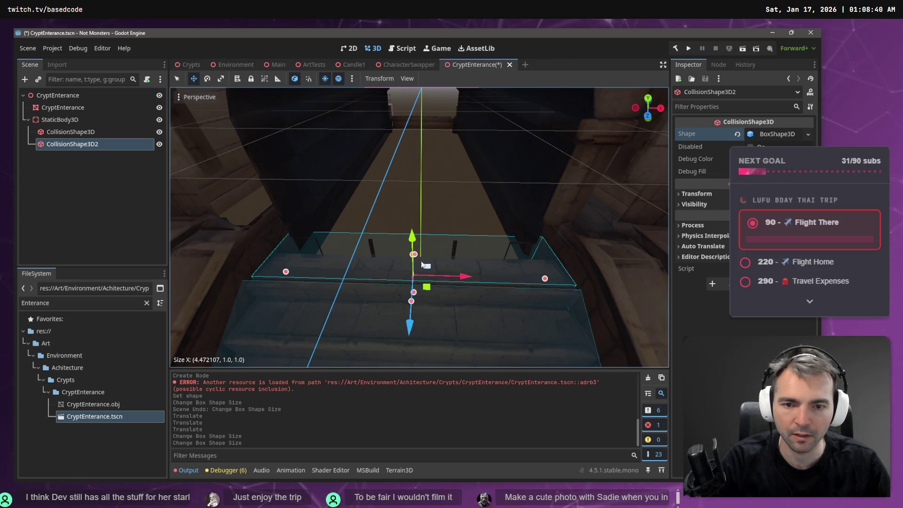
mouse_move(418, 256)
left_mouse_down()
mouse_move(459, 260)
mouse_move(407, 244)
left_mouse_up()
key("KP_1")
key("ctrl+s")
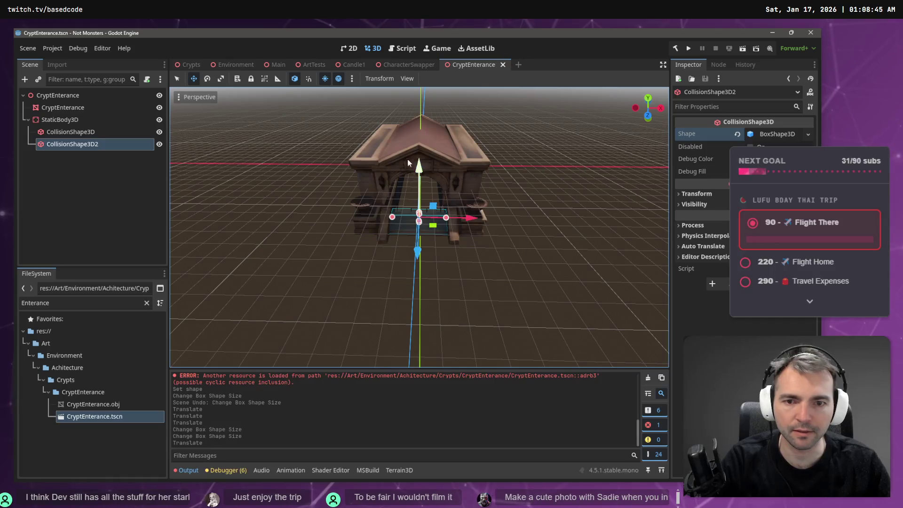
- Switch to the Environment scene, view the crypt from the front, and run the game
left_click(236, 66)
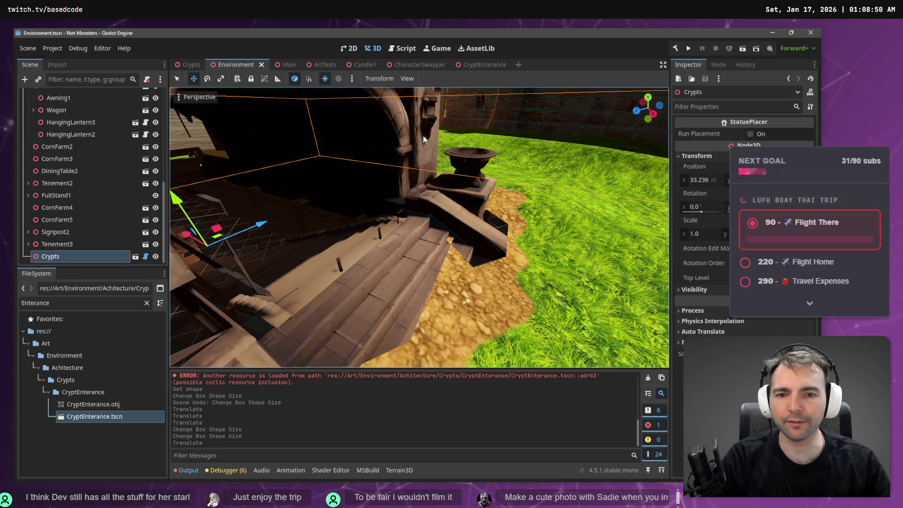
key("KP_1")
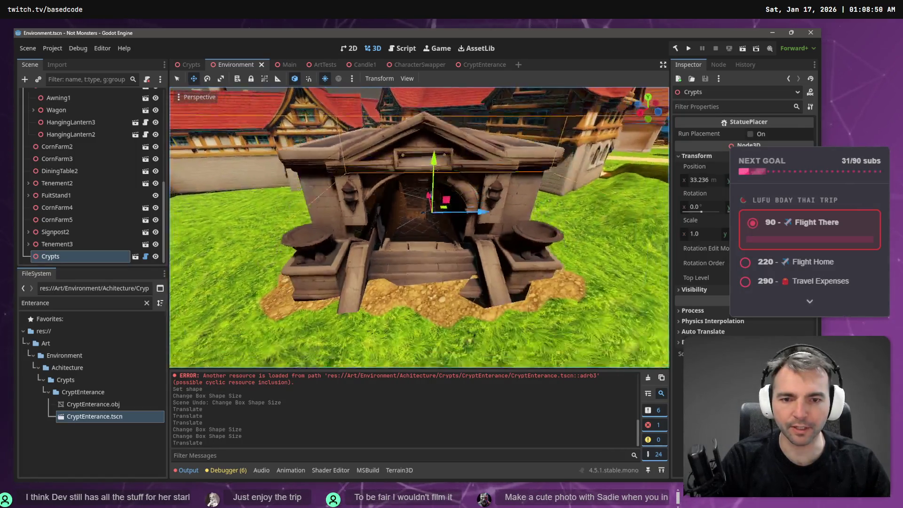
key("F5")
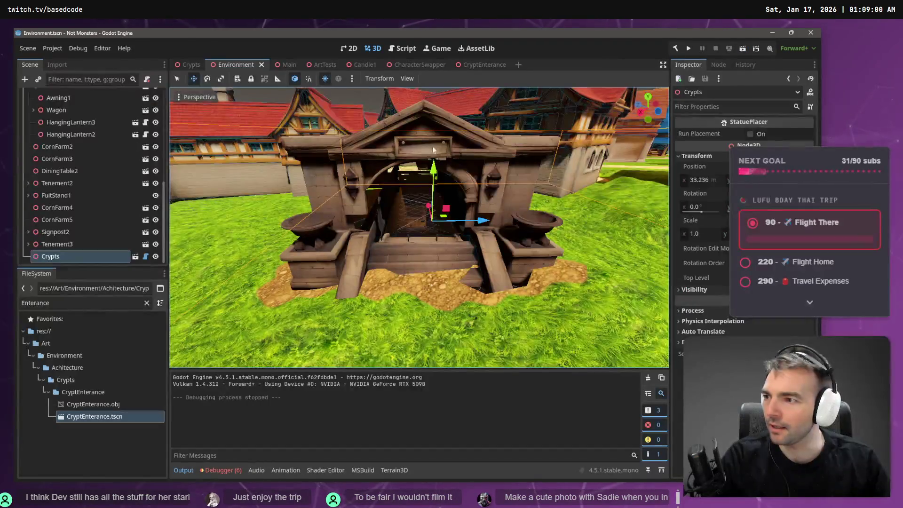
key("F5")
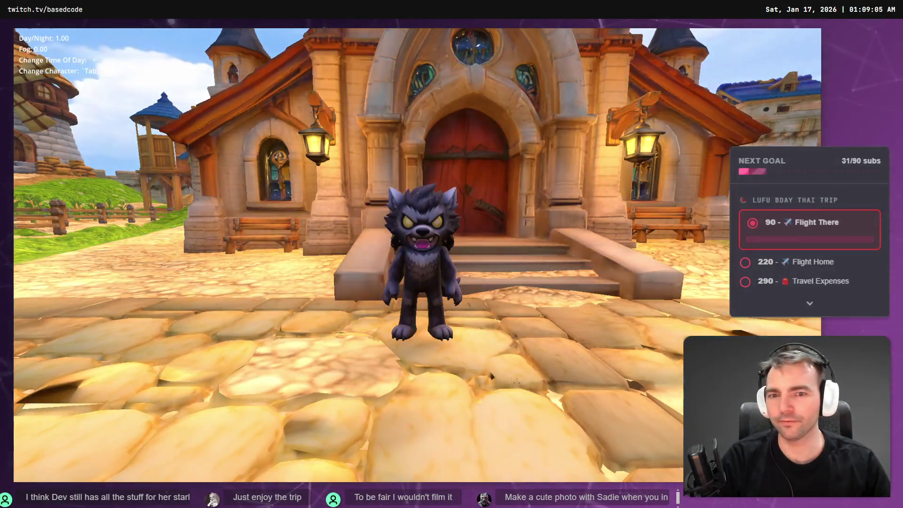
- Walk the werewolf through town onto the crypt steps, then stop the game with F8
key("w")
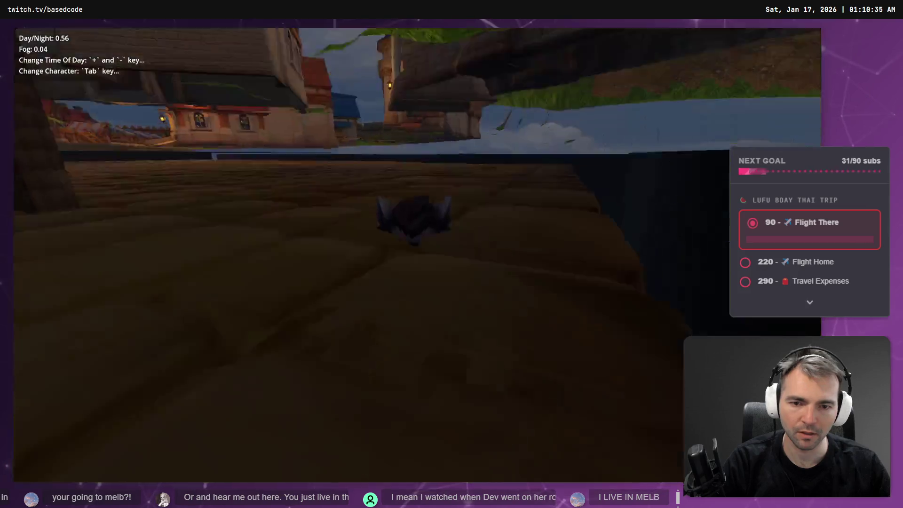
key("F8")
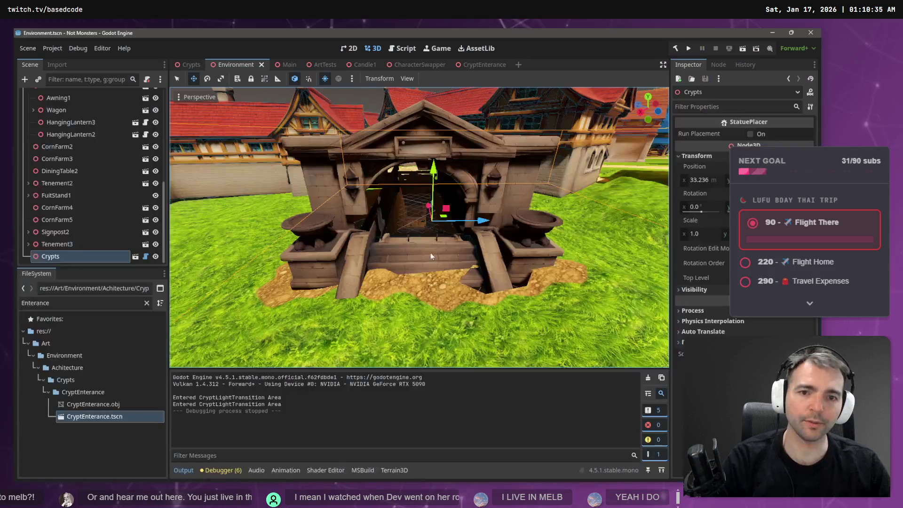
- Orbit near the crypt steps, then select Terrain3D to show its five-texture painting tools
left_click_drag(423, 226, 452, 276)
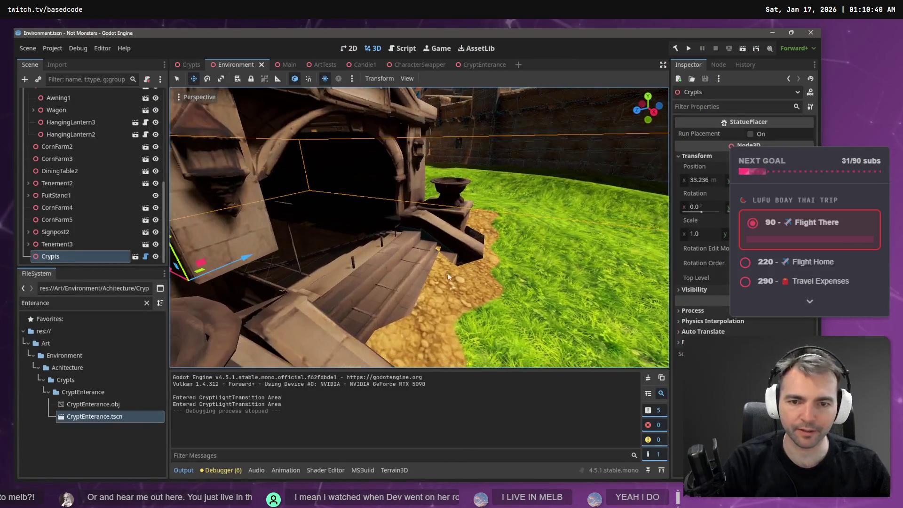
left_click_drag(415, 253, 399, 261)
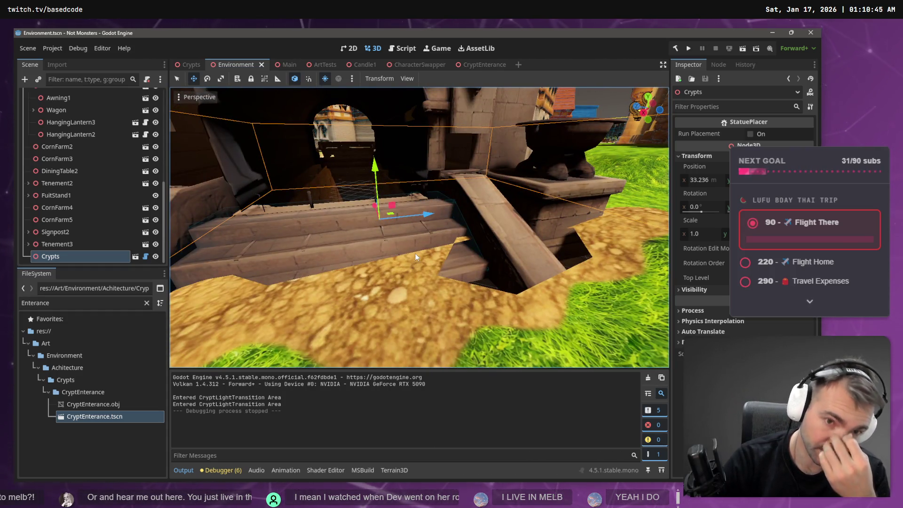
left_click_drag(415, 253, 402, 240)
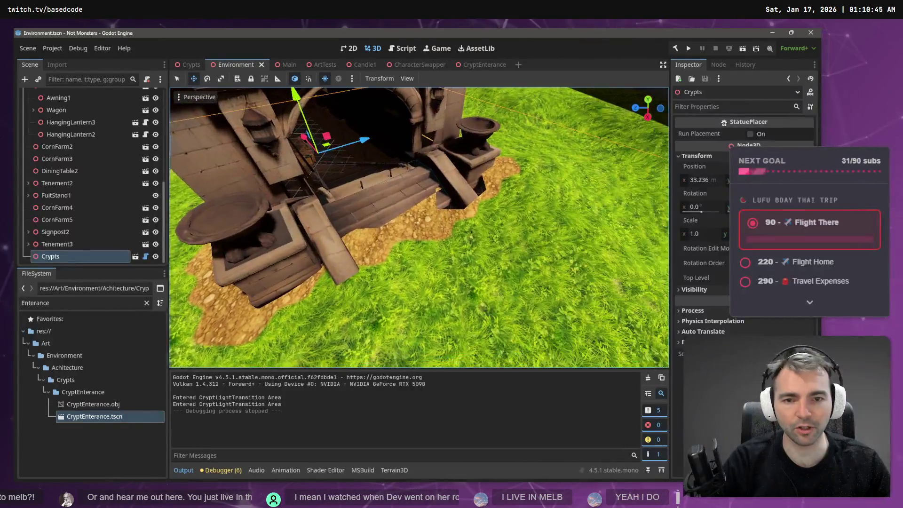
left_click(311, 155)
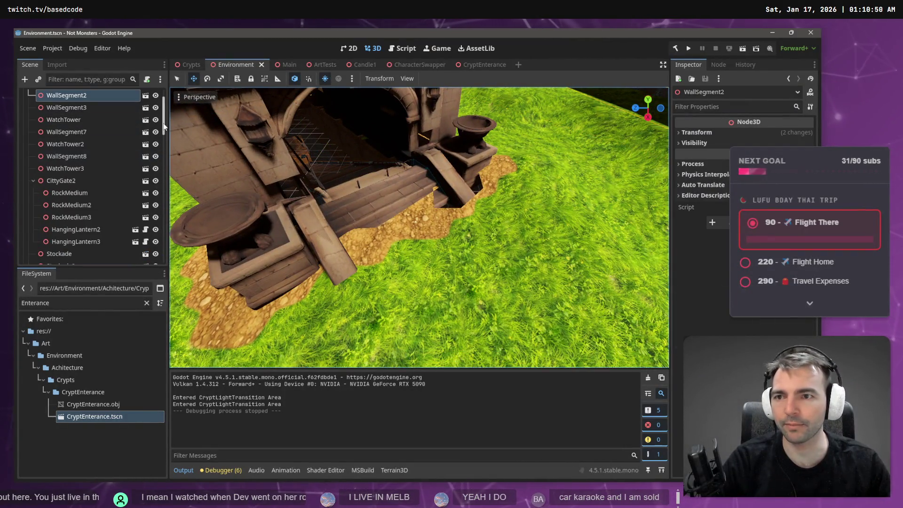
scroll(164, 127, "up", 2)
left_click(75, 111)
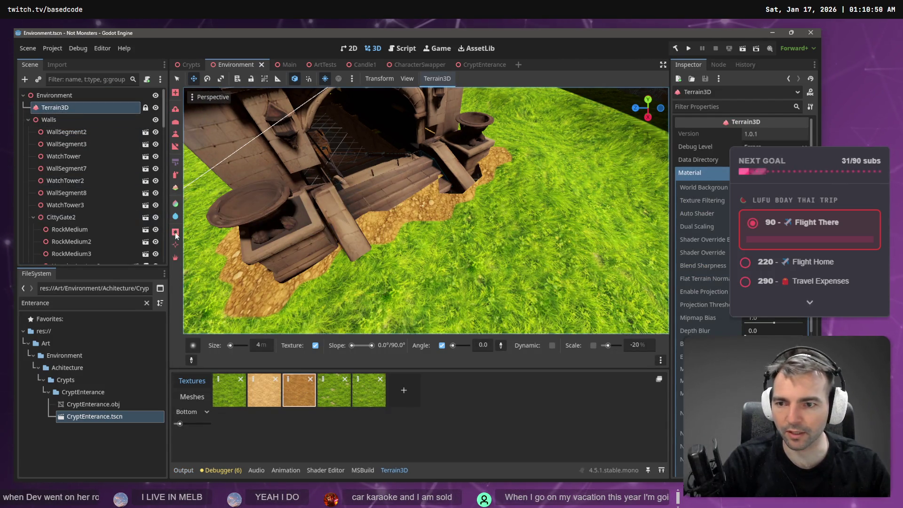
- Switch terrain paint tools and paint texture strips onto the ground below the crypt wall
left_click(175, 232)
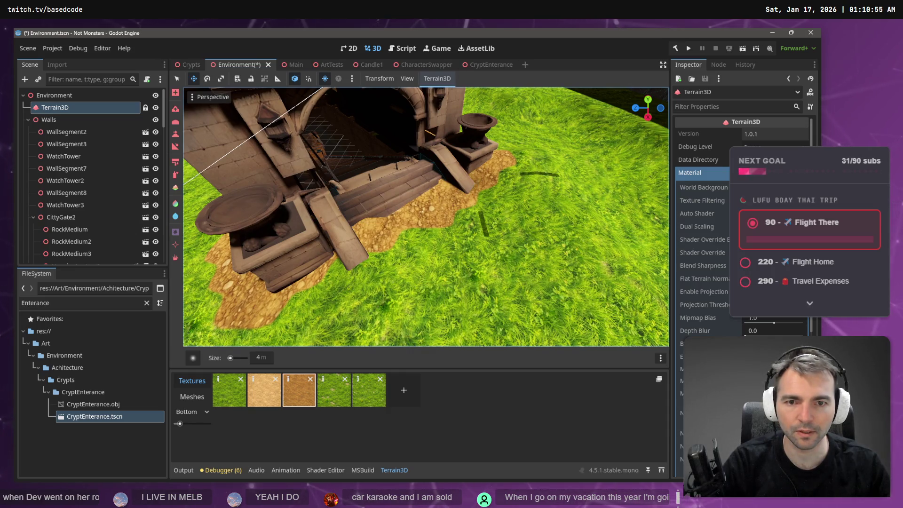
scroll(472, 182, "up", 10)
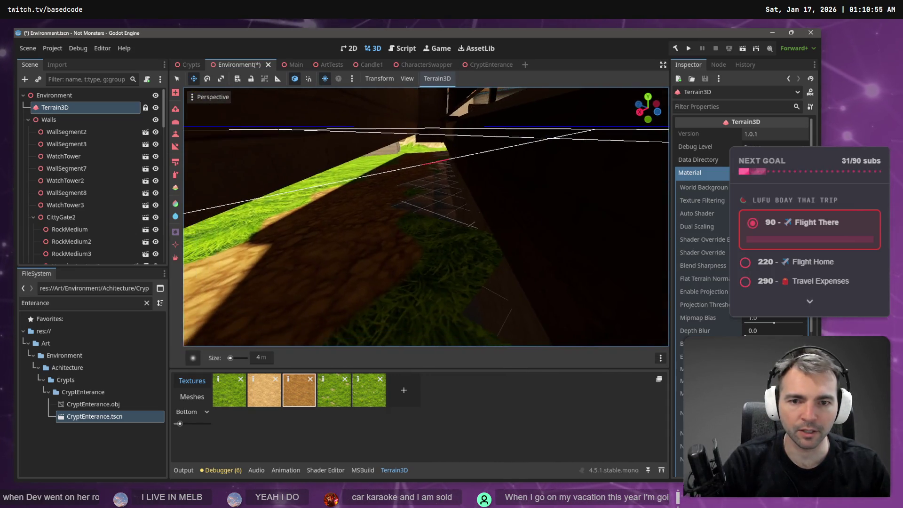
scroll(396, 284, "up", 2)
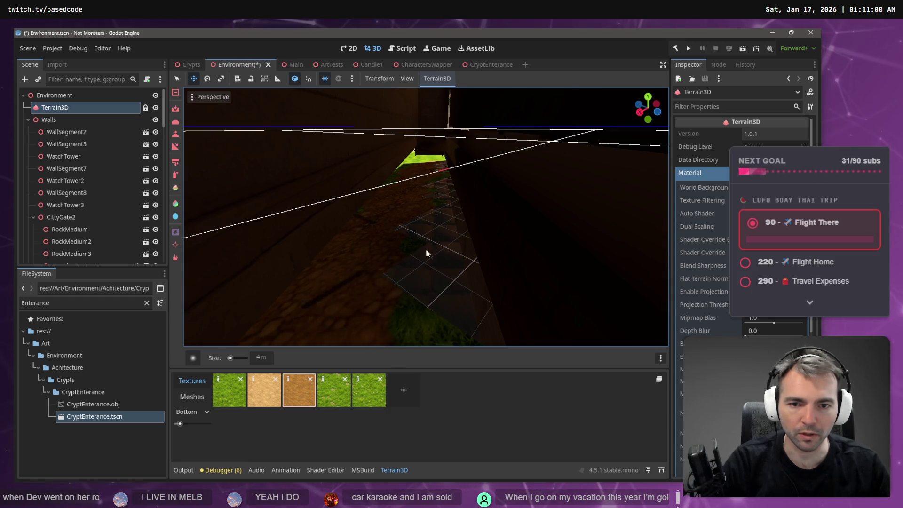
mouse_move(442, 281)
left_mouse_down()
mouse_move(439, 206)
mouse_move(447, 293)
mouse_move(447, 221)
left_mouse_up()
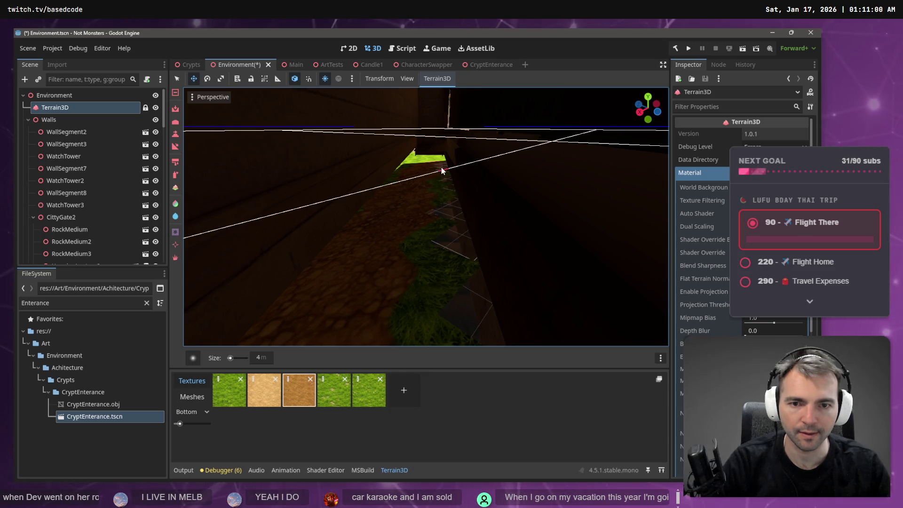
key("w")
key("s")
mouse_move(503, 202)
left_mouse_down()
mouse_move(502, 256)
mouse_move(499, 173)
left_mouse_up()
right_click(414, 252)
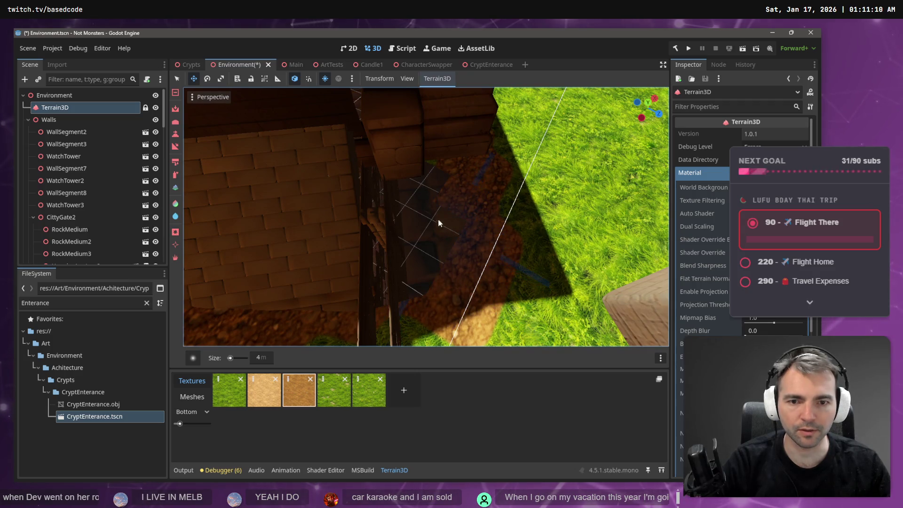
- Duplicate the terrain as Terrain3D2, paint dirt over the grass left of the path, then deselect
key("ctrl+d")
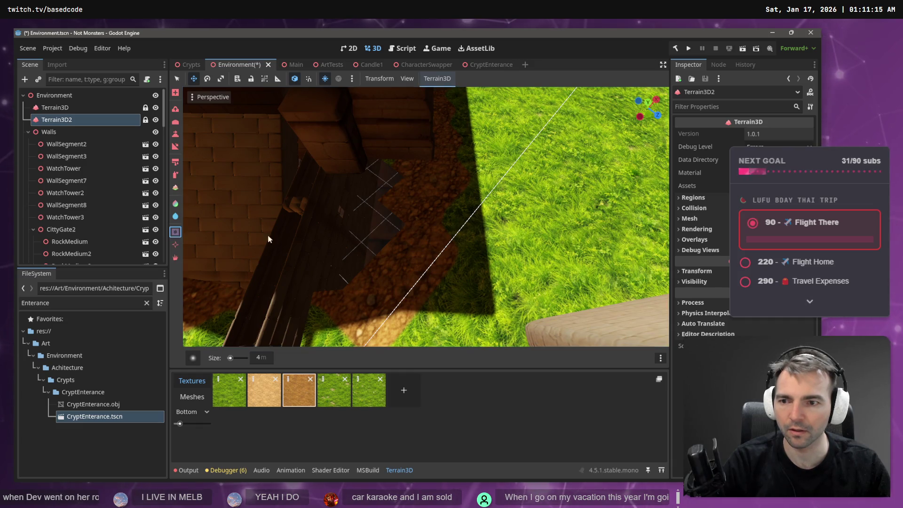
mouse_move(395, 228)
left_mouse_down()
mouse_move(349, 245)
mouse_move(351, 267)
mouse_move(359, 261)
mouse_move(331, 237)
left_mouse_up()
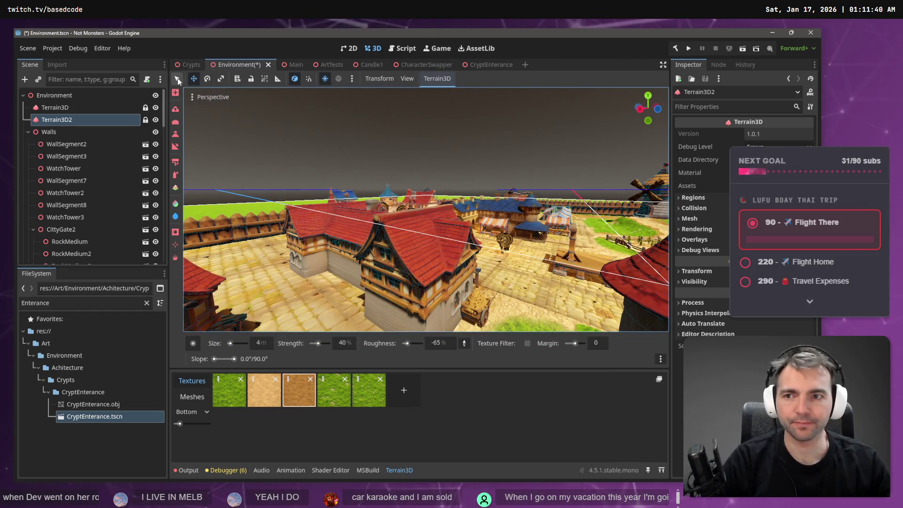
left_click(276, 139)
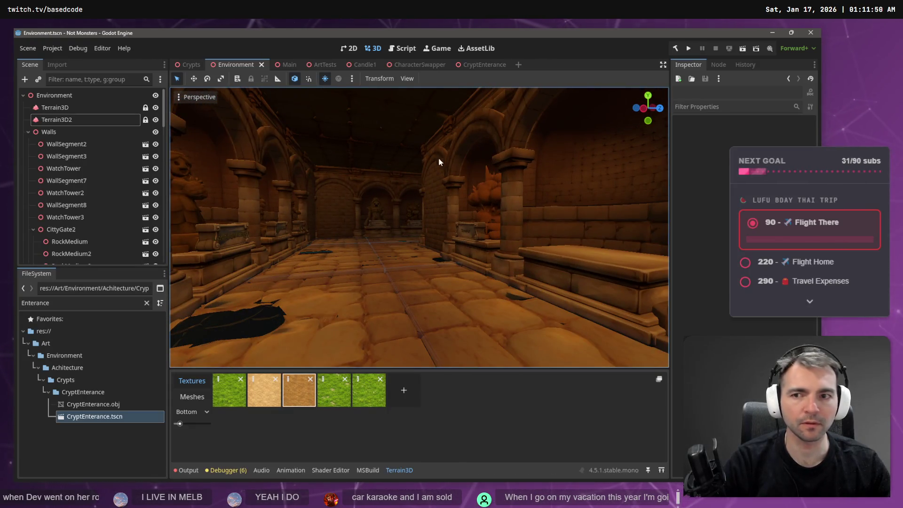
- Clear the 'Enterance' file filter, collapse Crypts and Achitecture, and select Candles/Candle1.tscn
left_click(28, 131)
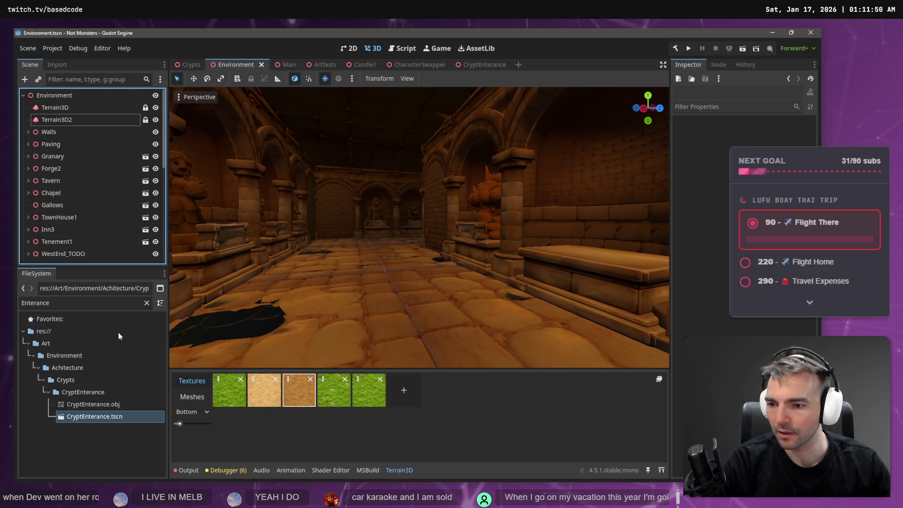
left_click(146, 302)
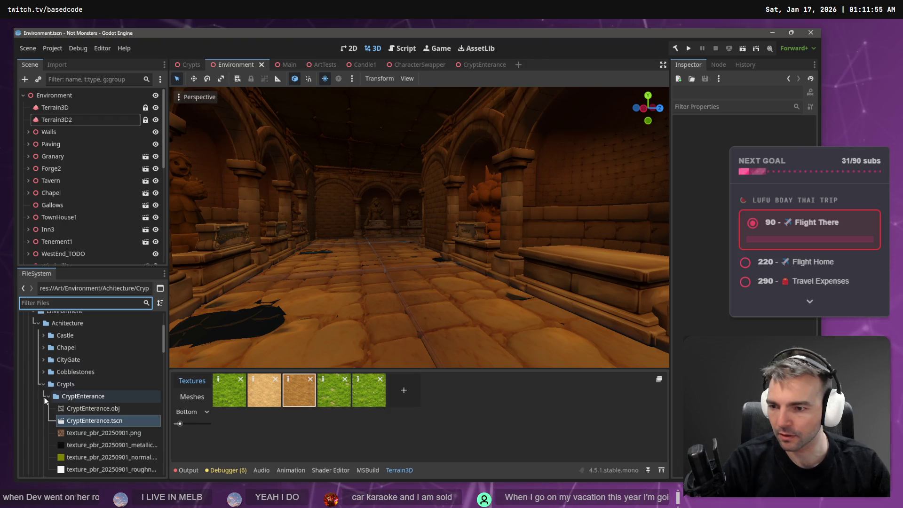
left_click(43, 384)
scroll(43, 409, "down", 3)
scroll(42, 377, "up", 6)
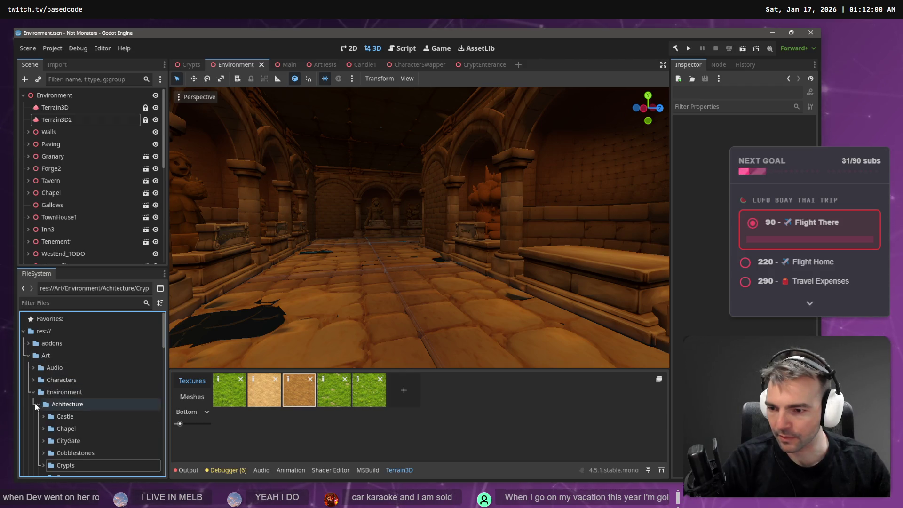
left_click(37, 403)
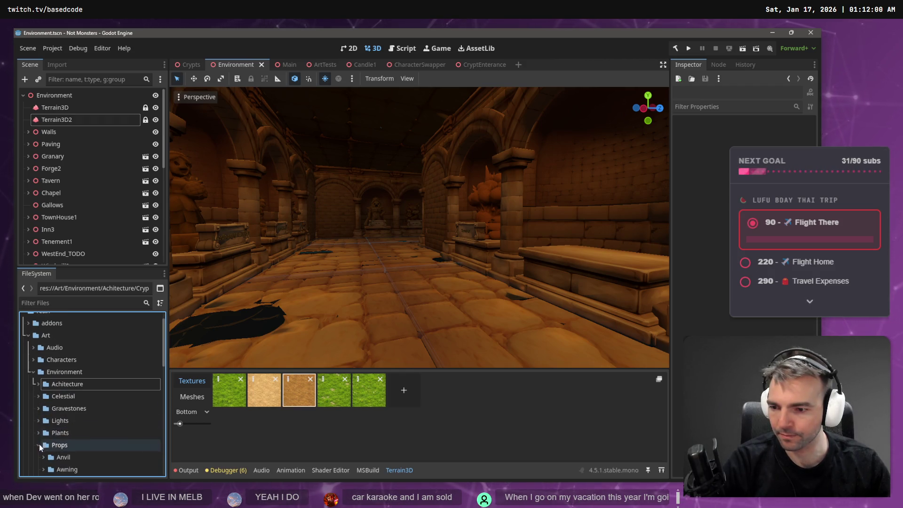
scroll(70, 403, "down", 3)
scroll(70, 405, "down", 2)
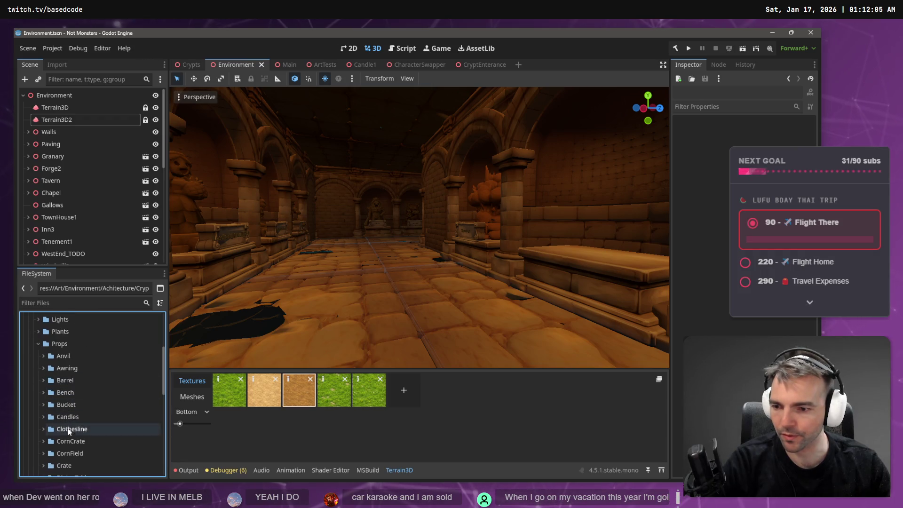
left_click(43, 417)
left_click(75, 429)
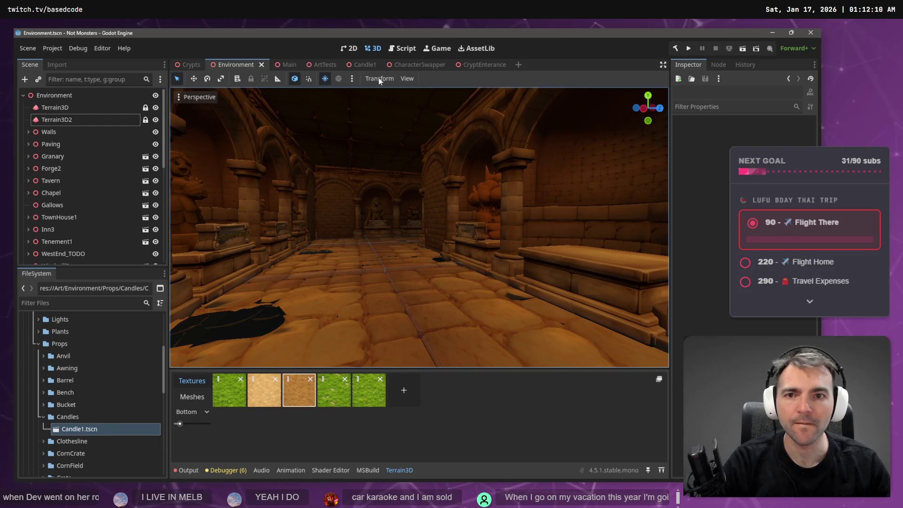
- Try filtering scene nodes for 'ArtTe' and files for 'cand', then clear both filters
left_click(115, 80)
type("ArtTe")
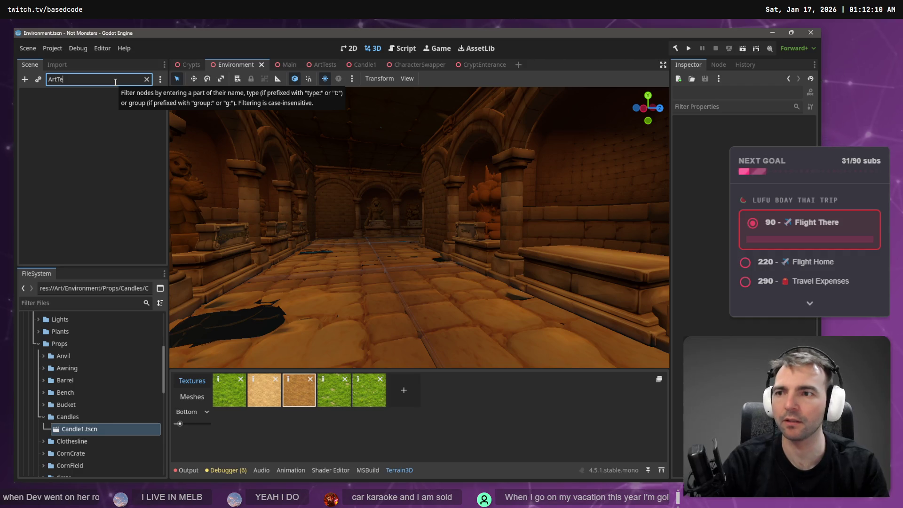
key("BackSpace")
key("BackSpace")
key("BackSpace")
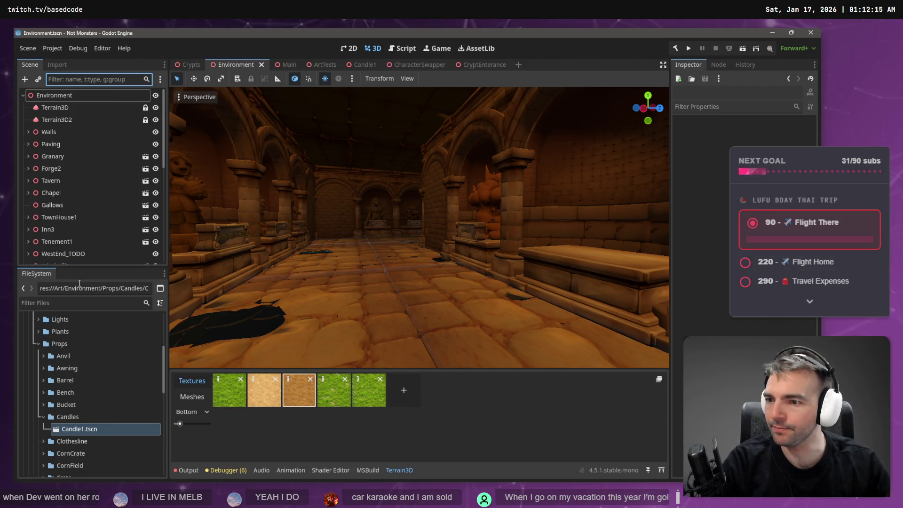
left_click(70, 301)
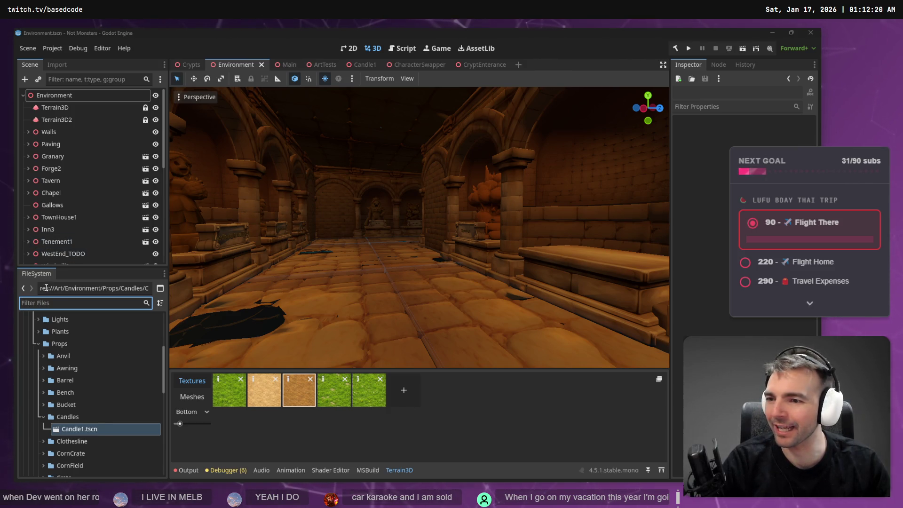
left_click(53, 302)
type("cand")
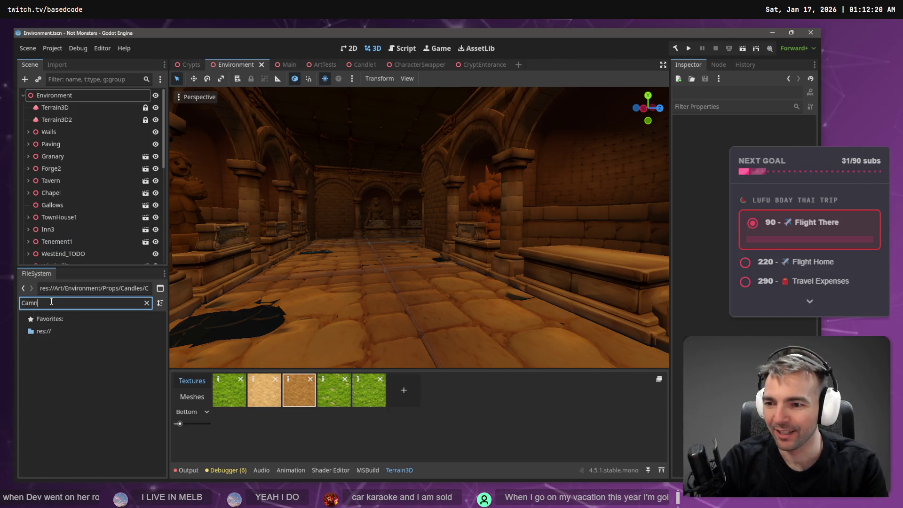
key("BackSpace")
key("BackSpace")
key("BackSpace")
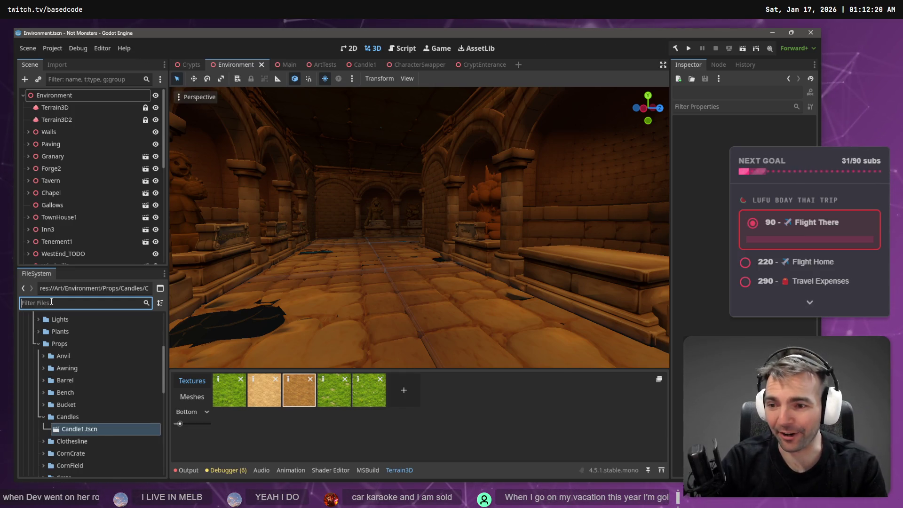
type("Ca")
key("BackSpace")
key("BackSpace")
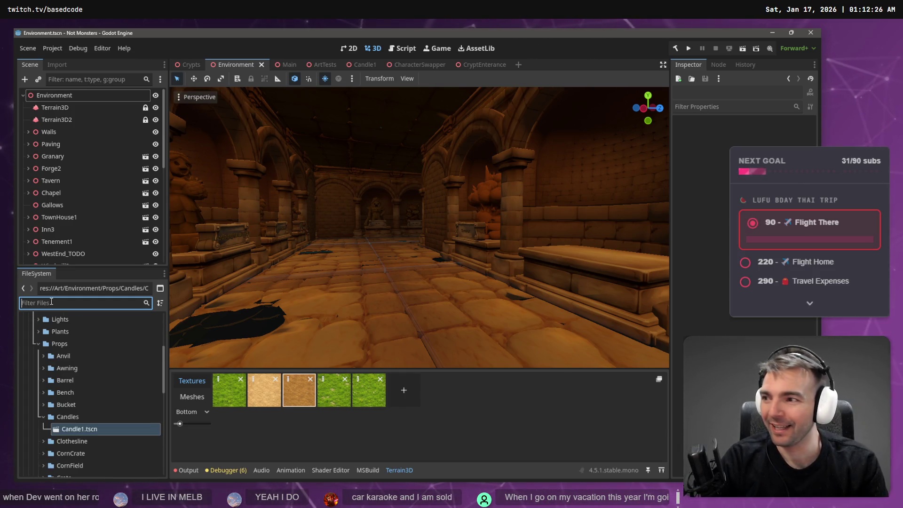
- Move the camera away from the crypt corridor and open the Main scene
scroll(122, 384, "down", 10)
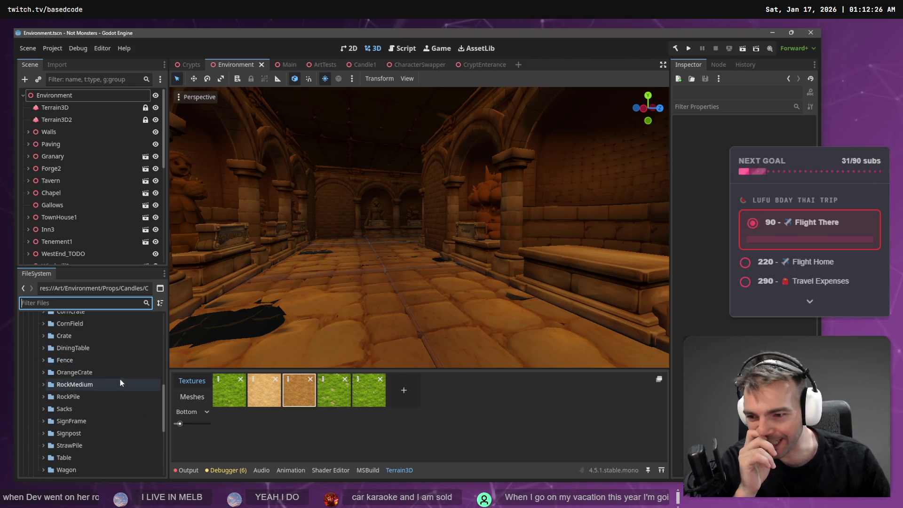
scroll(103, 430, "up", 10)
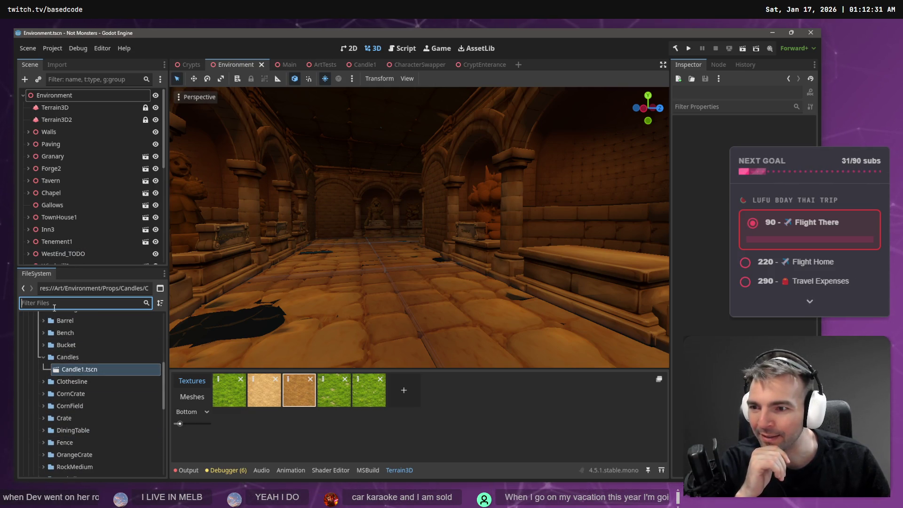
scroll(150, 423, "down", 10)
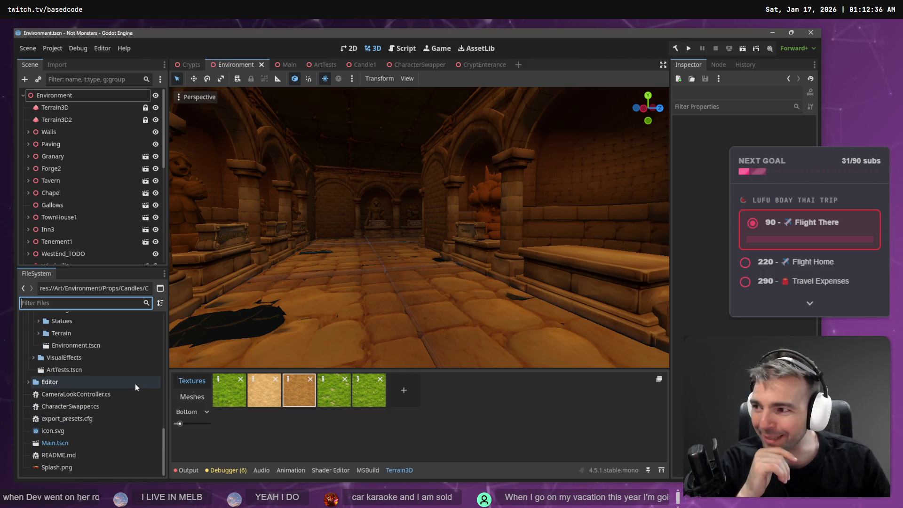
scroll(122, 391, "up", 1)
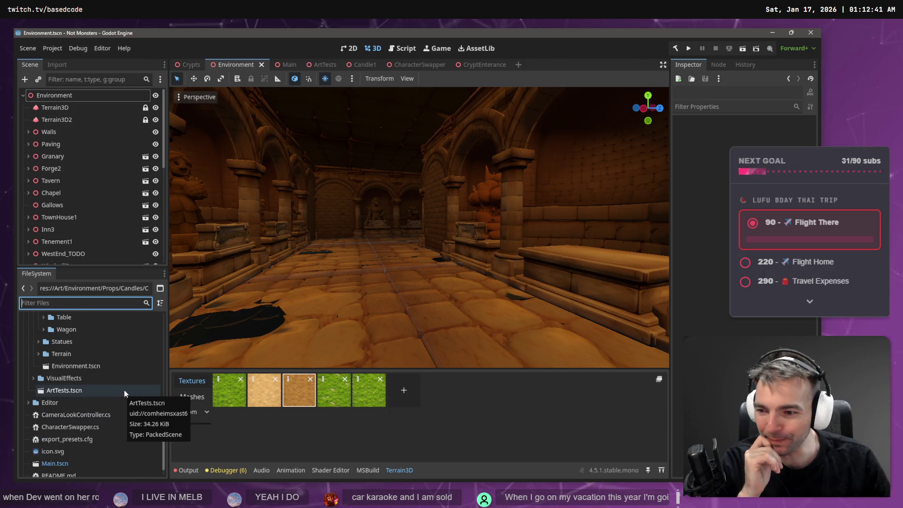
mouse_move(239, 348)
left_mouse_down()
mouse_move(325, 278)
mouse_move(324, 329)
mouse_move(324, 315)
left_mouse_up()
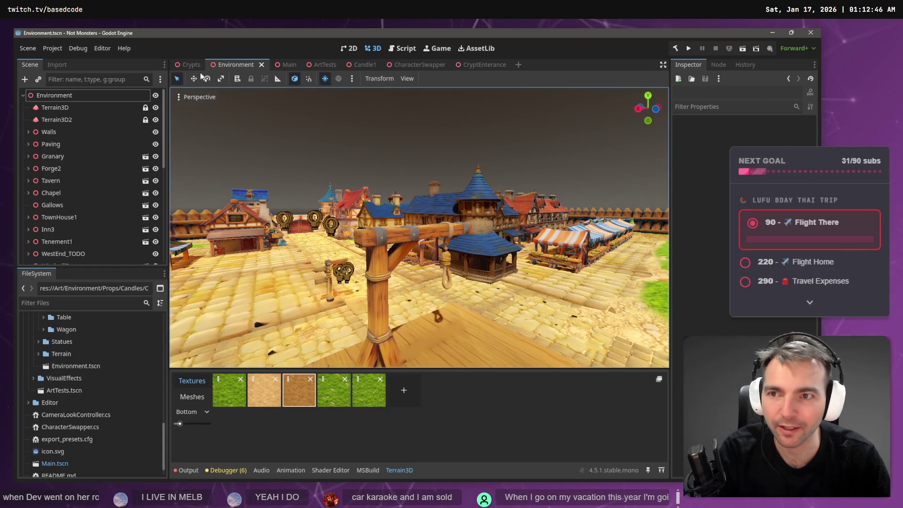
left_click(286, 66)
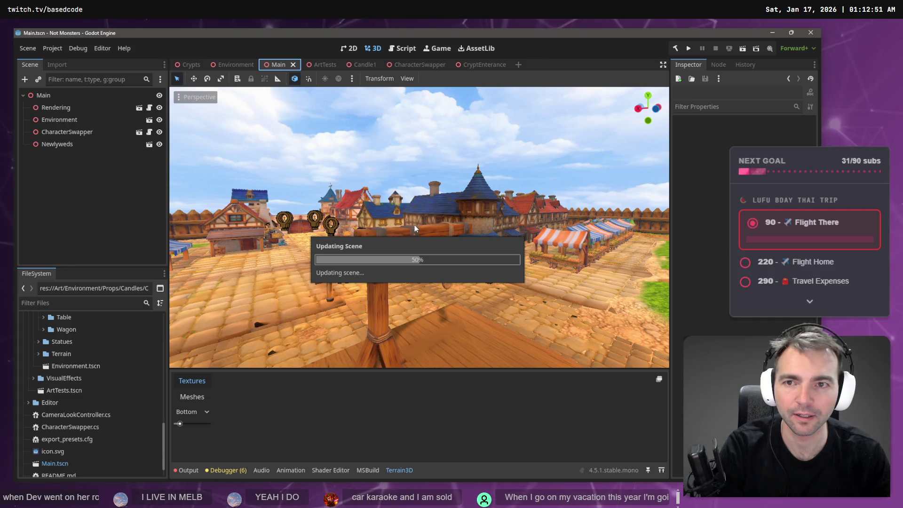
key("F5")
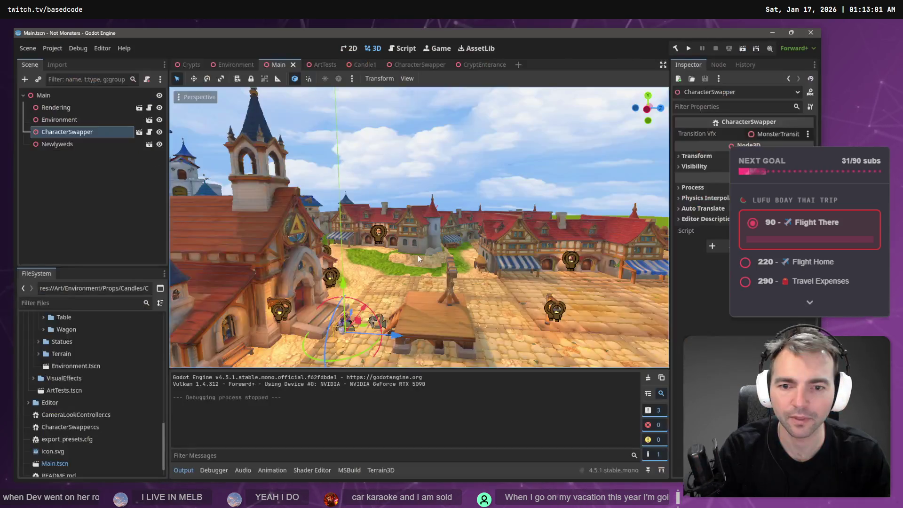
left_click(191, 64)
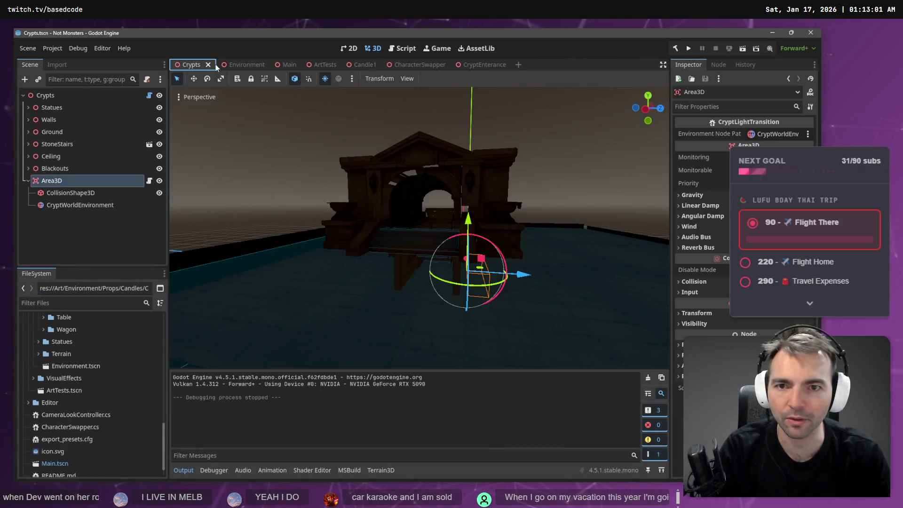
left_click(351, 79)
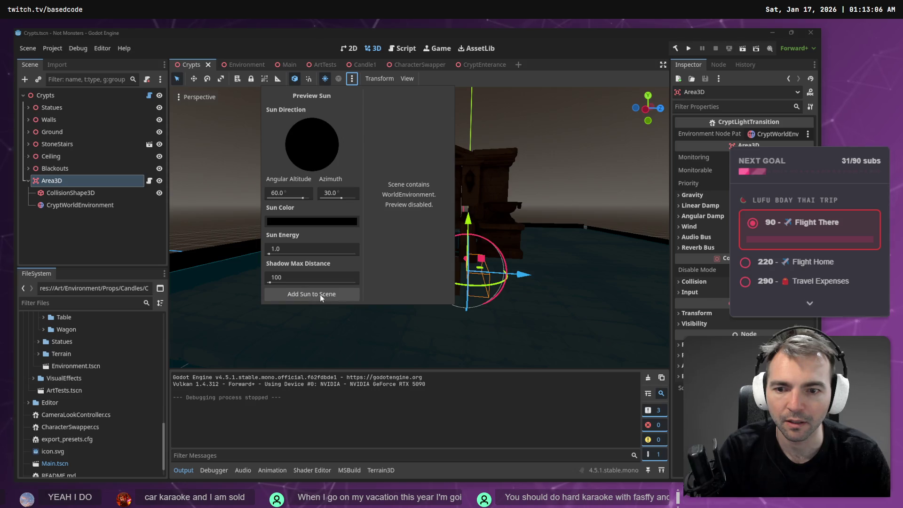
left_click(249, 65)
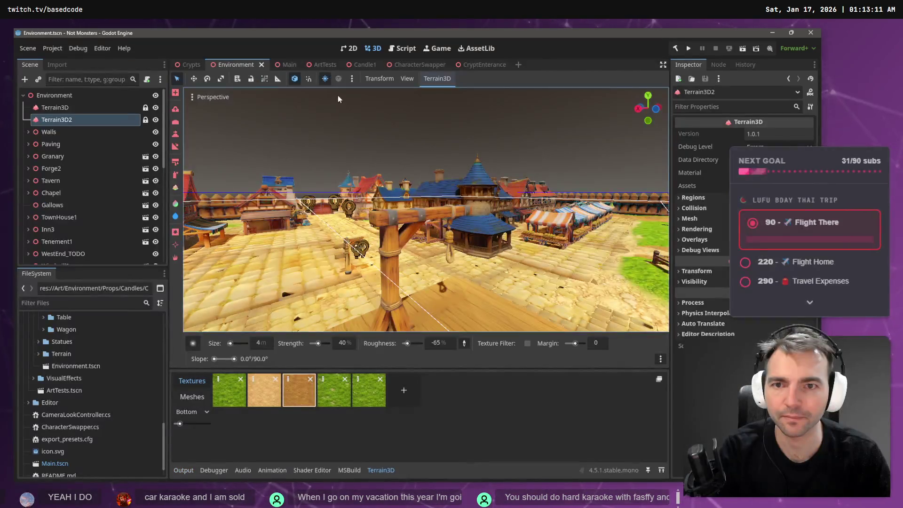
left_click(352, 79)
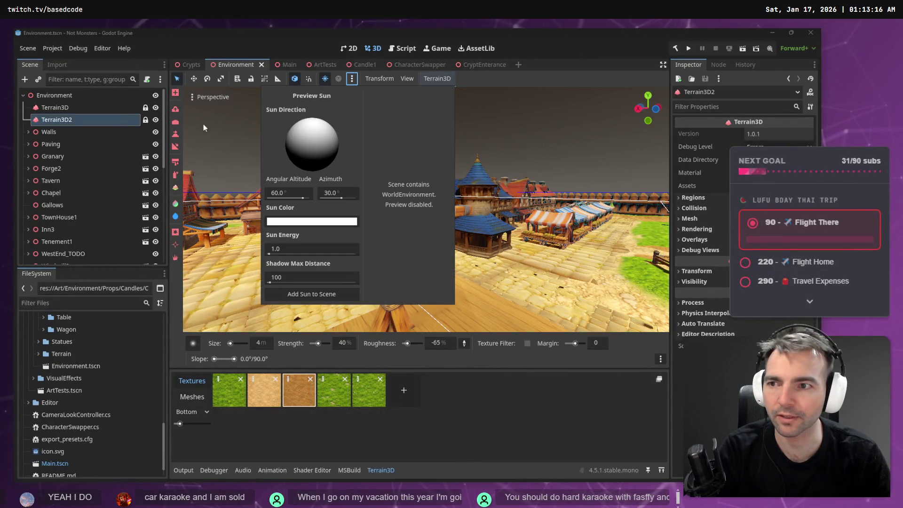
left_click(476, 63)
left_click(486, 65)
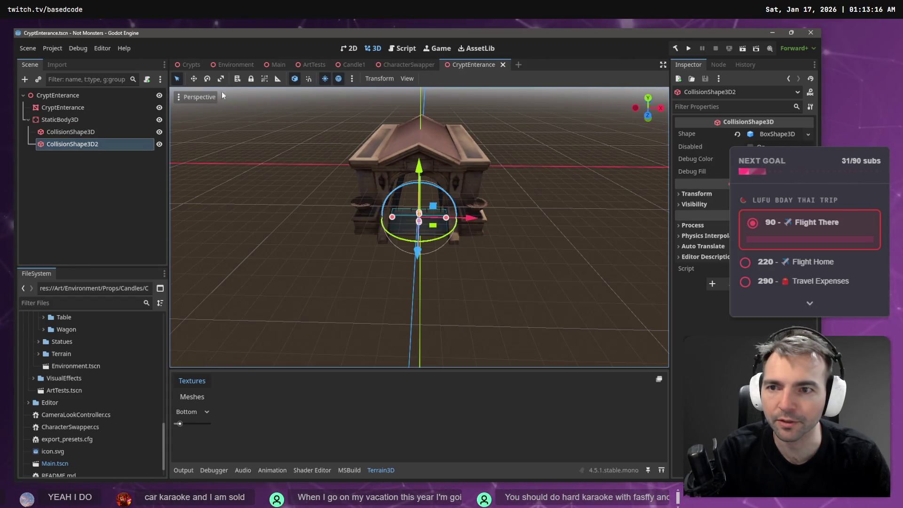
left_click(352, 79)
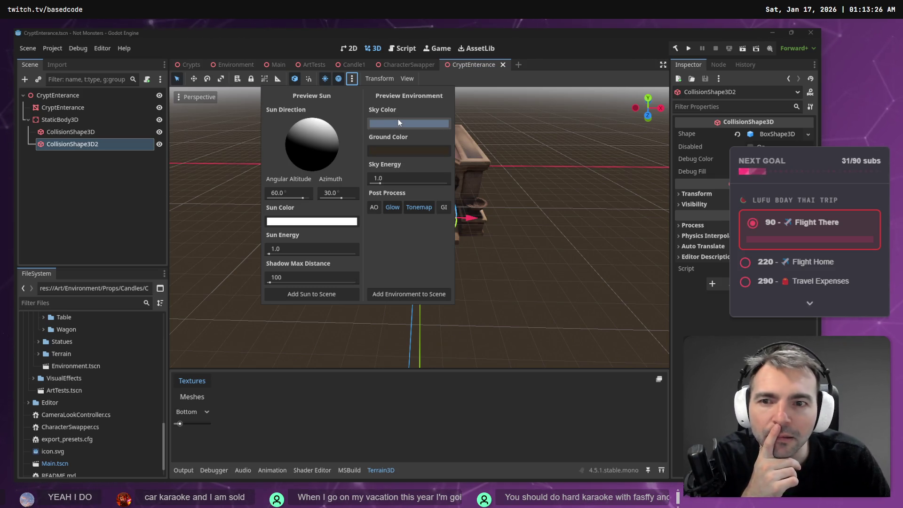
left_click(500, 157)
mouse_move(536, 151)
left_mouse_down()
mouse_move(499, 160)
mouse_move(515, 100)
left_mouse_up()
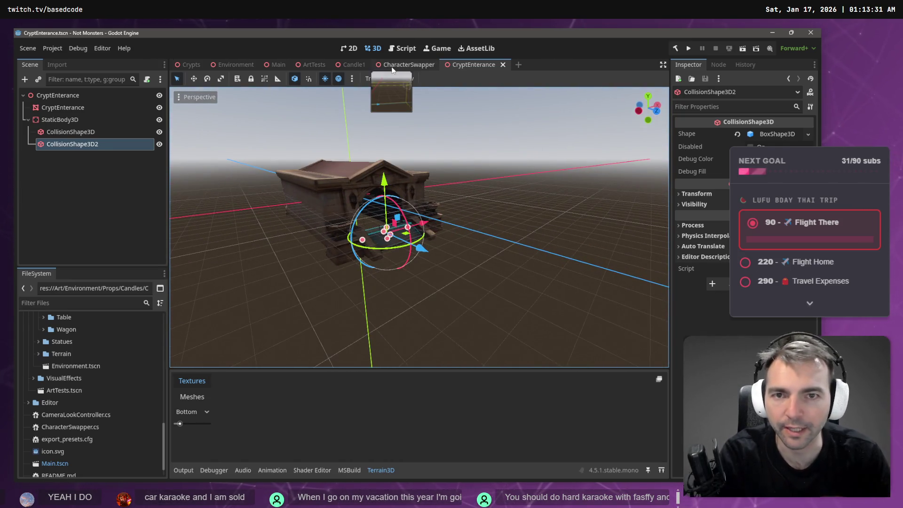
left_click(392, 66)
left_click(455, 122)
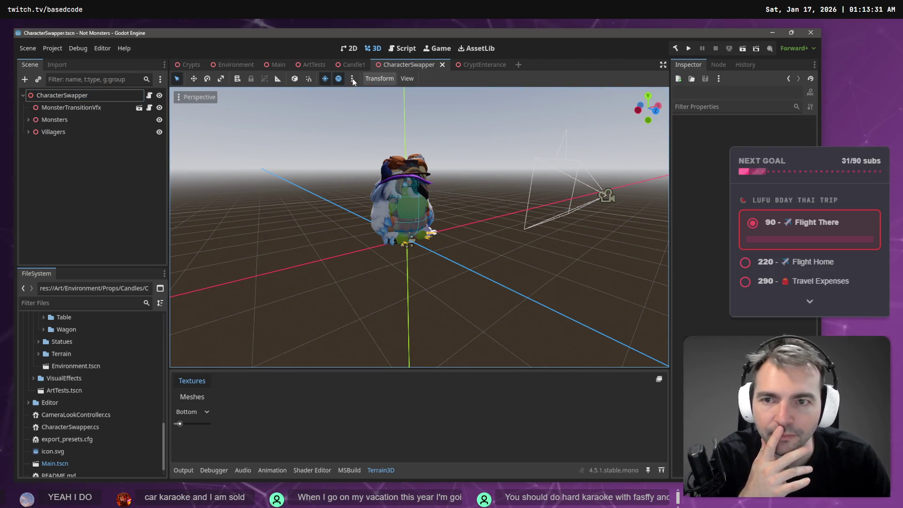
left_click(279, 66)
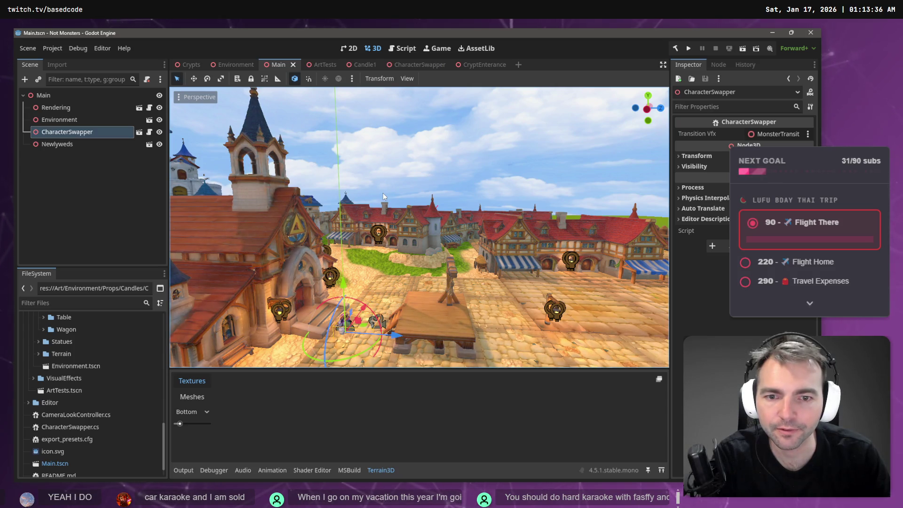
key("F5")
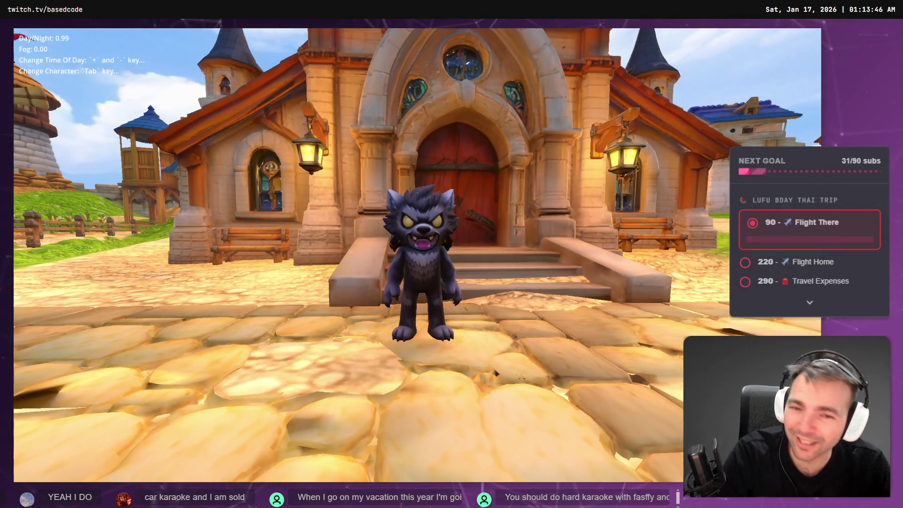
- Run the werewolf onto the wooden platform and advance the time of day
key("s")
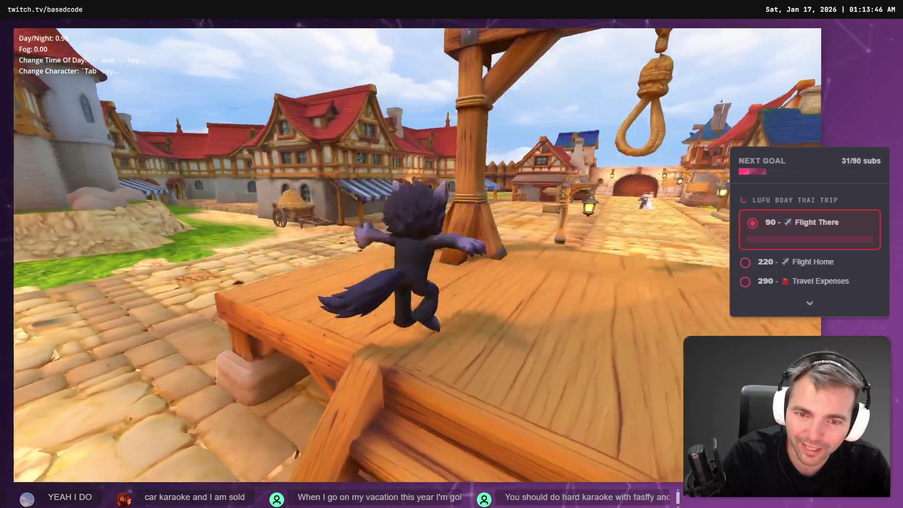
key("s")
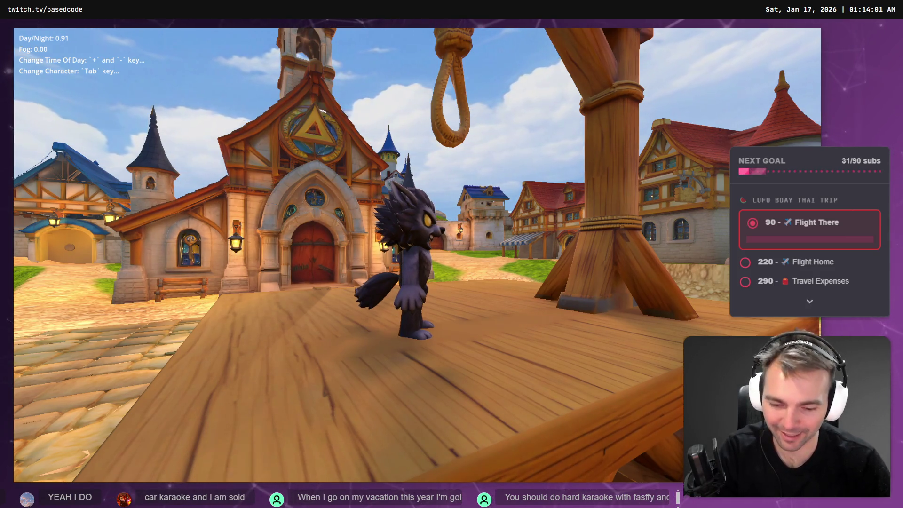
key("plus")
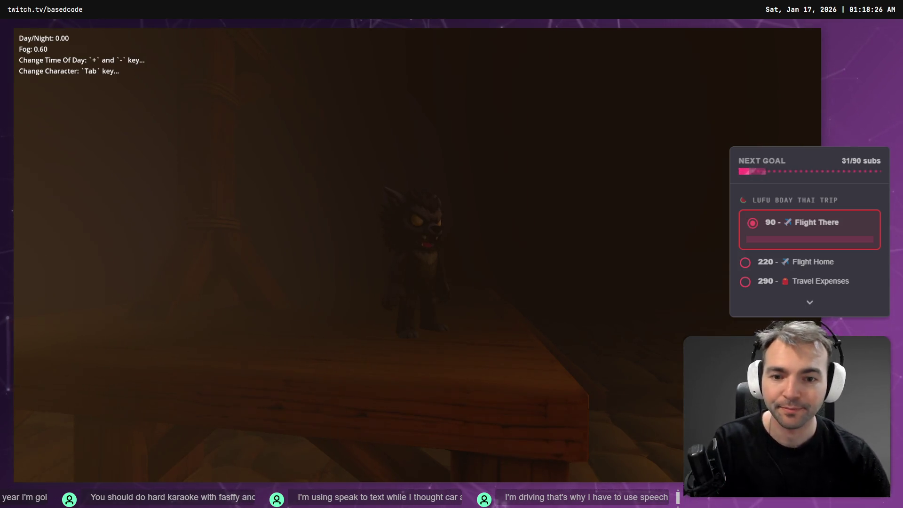
- Turn the camera around the werewolf and push the time of day up to clear the fog
key("w")
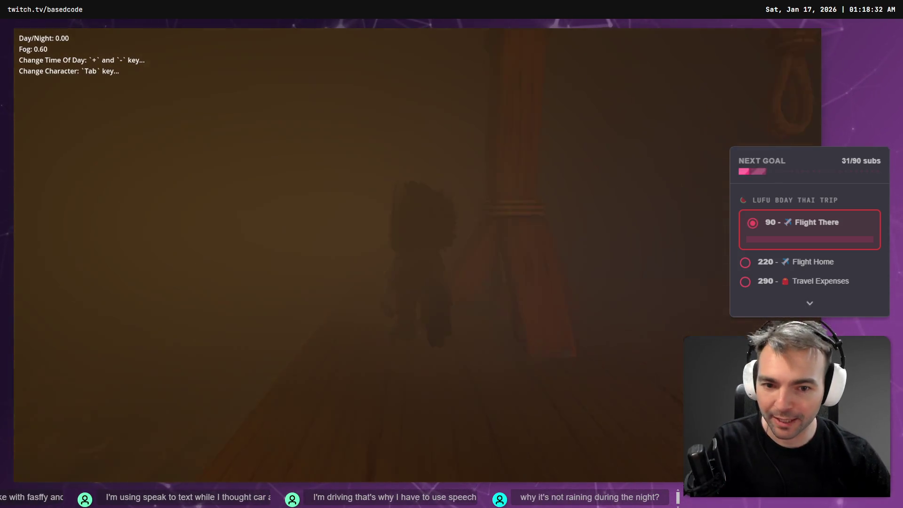
key("s")
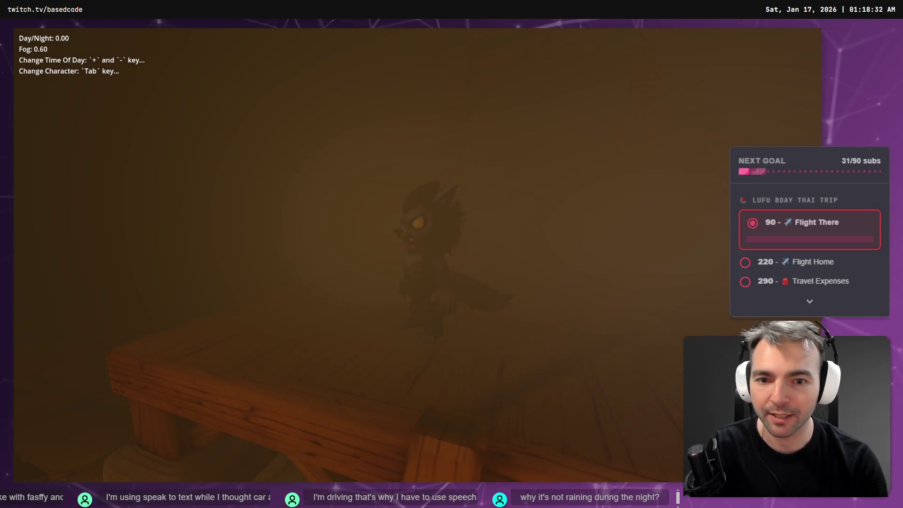
key("plus")
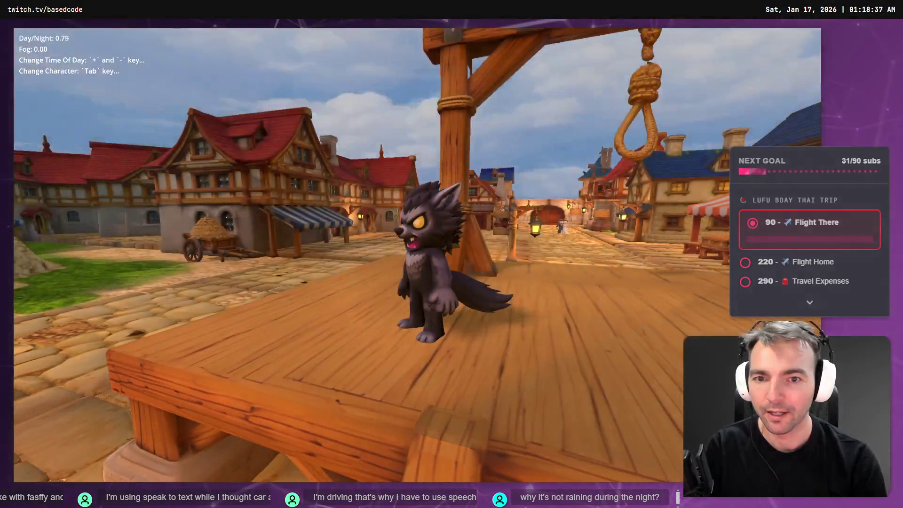
key("plus")
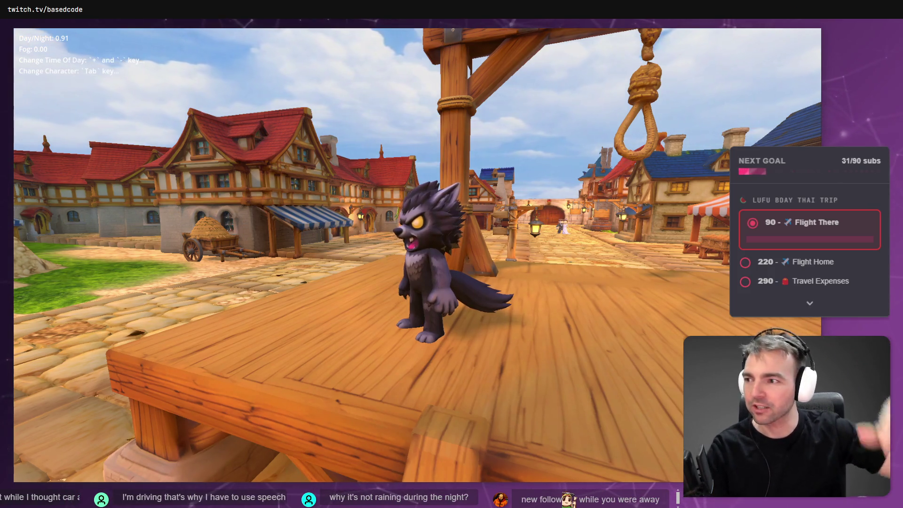
- Run the werewolf across the town, then stop the game with Escape
key("s")
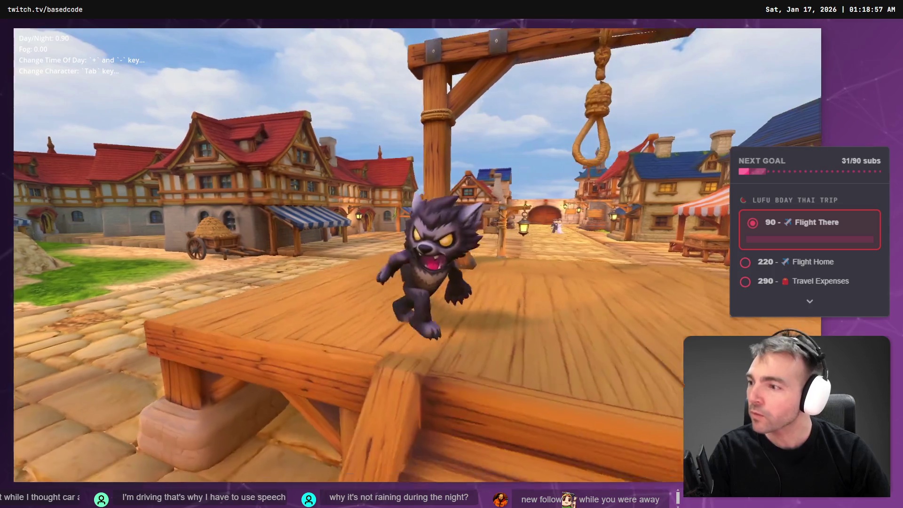
key("a")
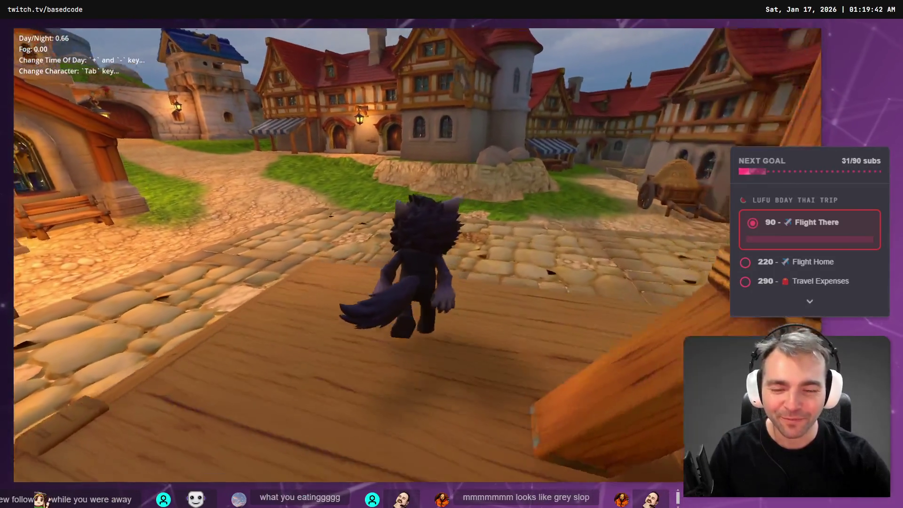
key("Escape")
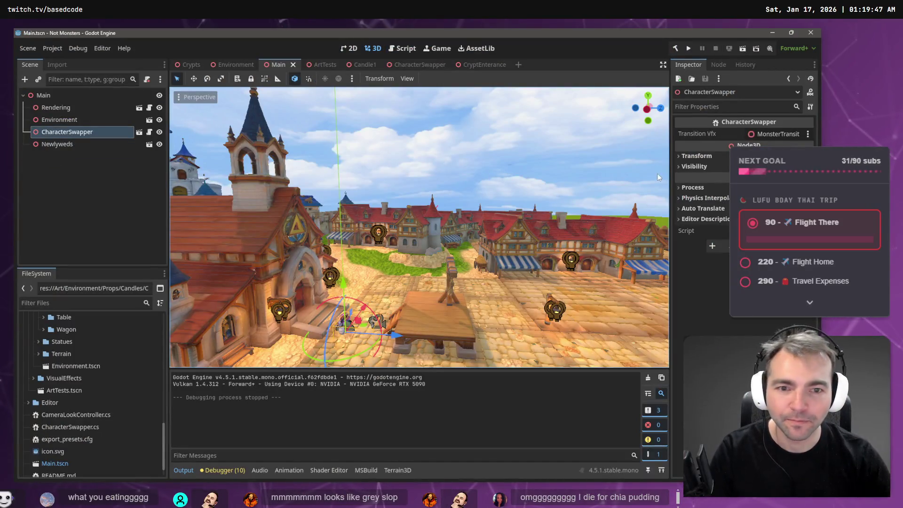
- Go via the CryptEnterance tab to Crypts and fly into the corridor, picking a statue inset
left_click_drag(418, 226, 334, 226)
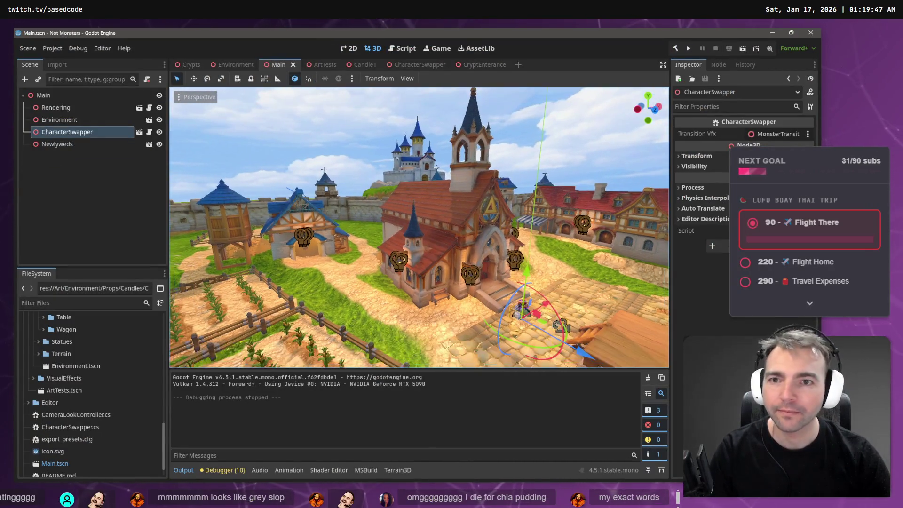
left_click(480, 65)
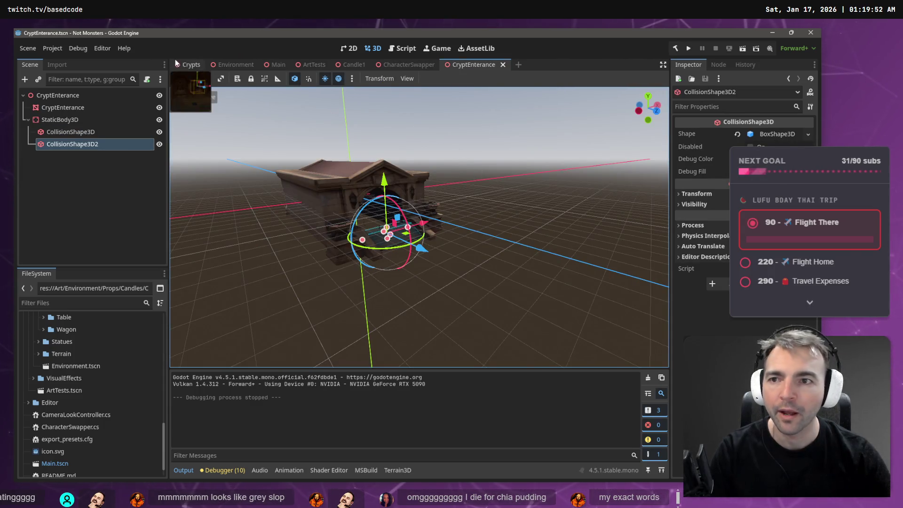
left_click(191, 65)
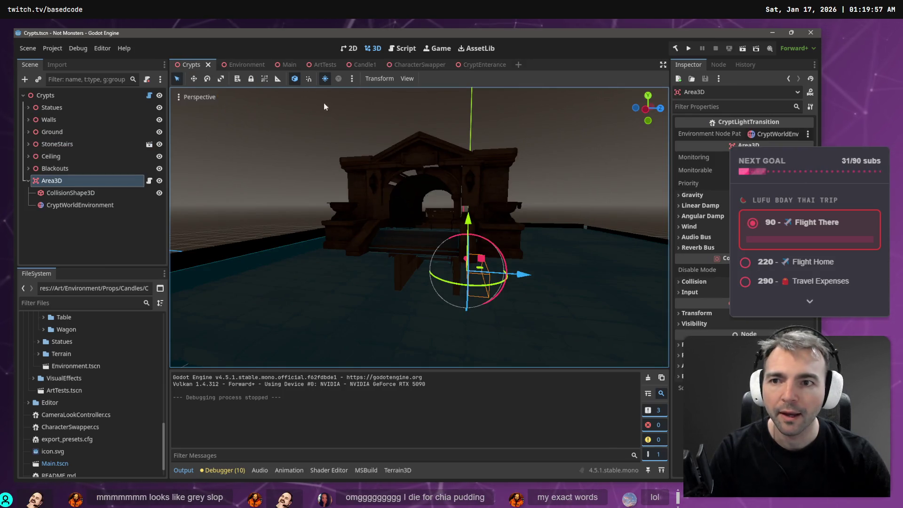
scroll(318, 97, "up", 6)
key("w")
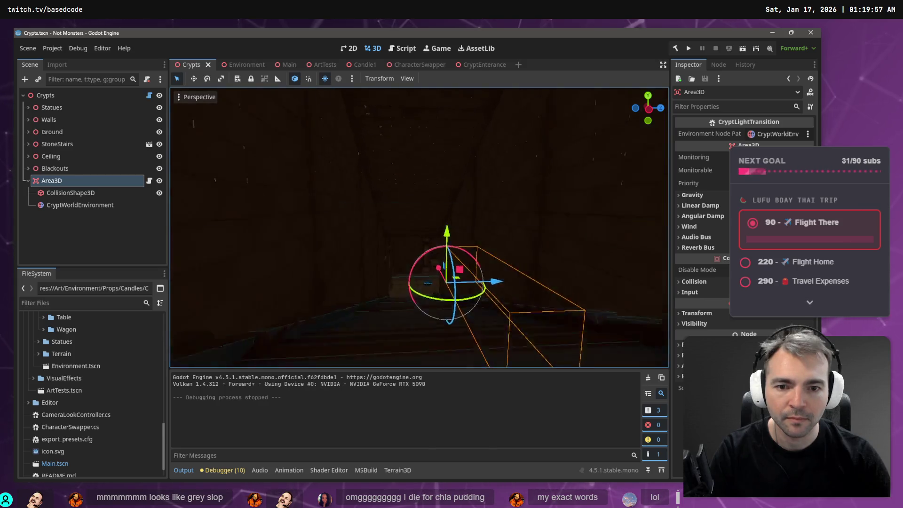
left_click_drag(412, 173, 412, 173)
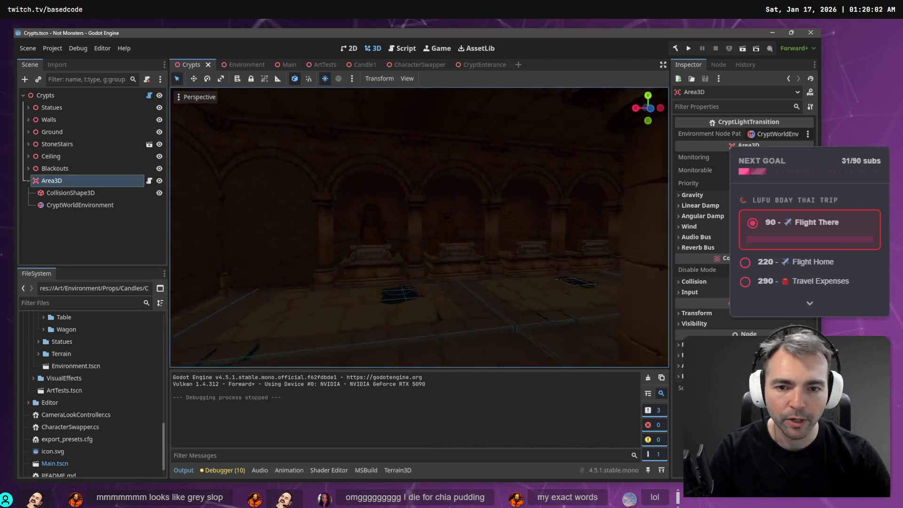
left_click(442, 217)
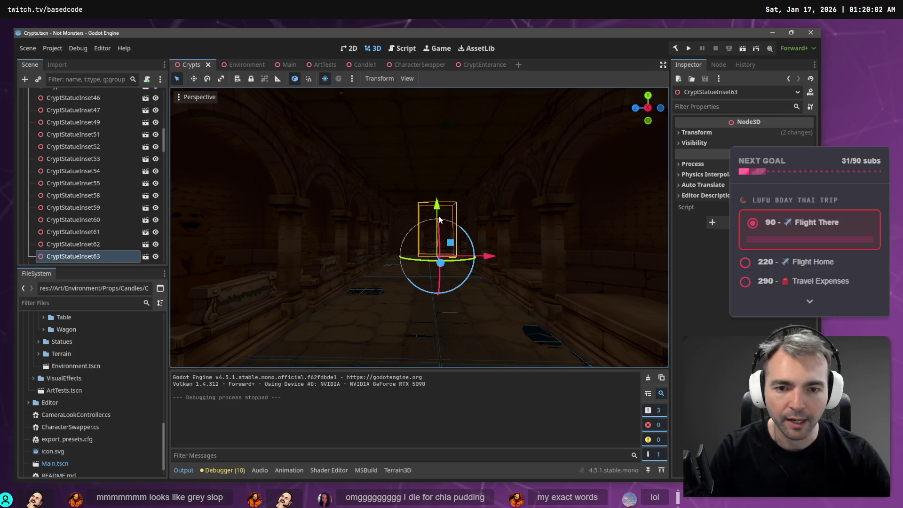
left_click_drag(459, 226, 459, 227)
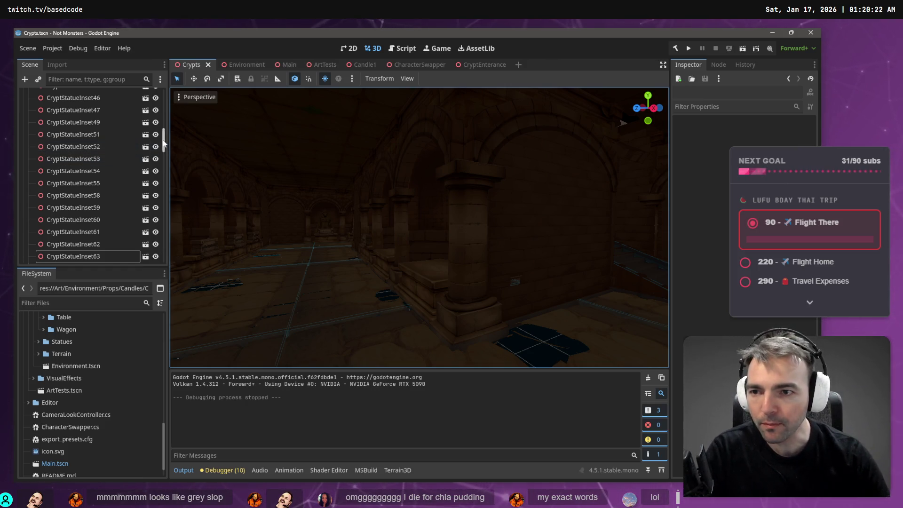
- Collapse the Walls group and rename the Area3D node to DarkArea3D
left_click_drag(164, 143, 159, 89)
left_click(27, 119)
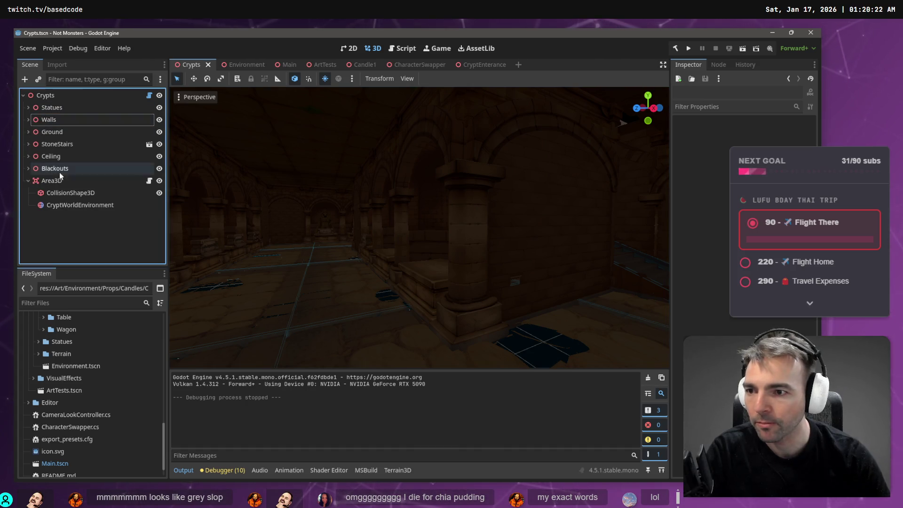
left_click(52, 181)
left_click(51, 180)
type("LightTra")
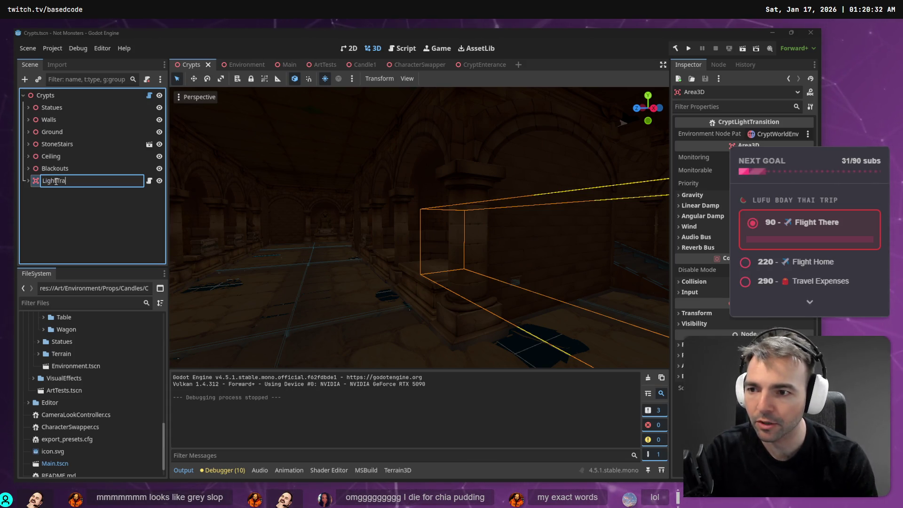
key("Escape")
left_click(56, 182)
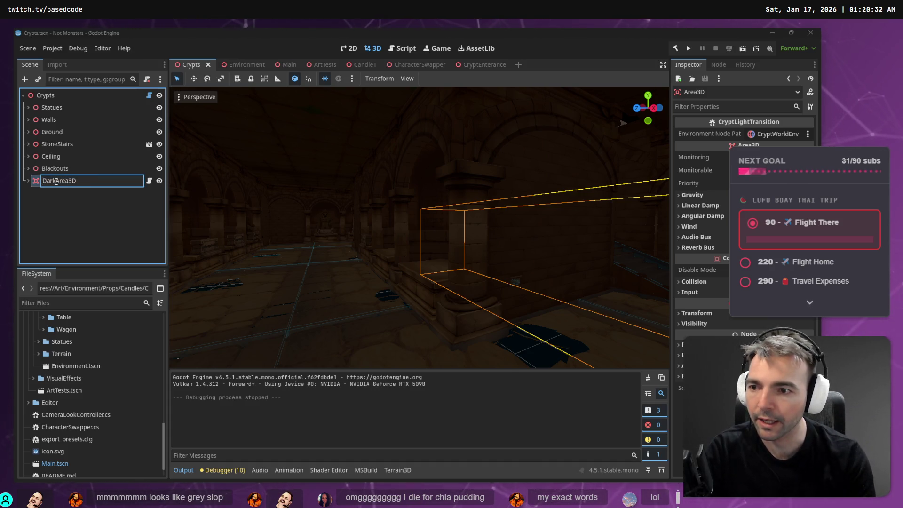
key("Return")
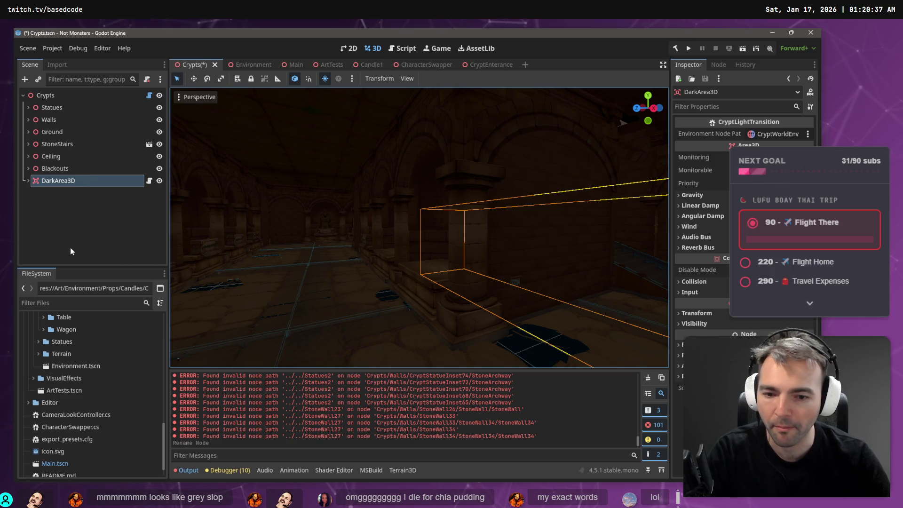
- Deselect DarkArea3D and clear the Output log's errors
left_click(63, 247)
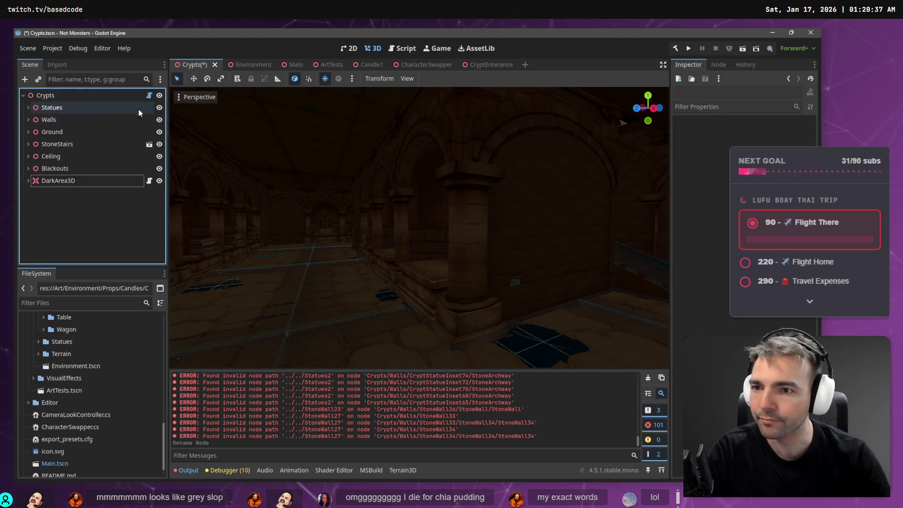
left_click(648, 380)
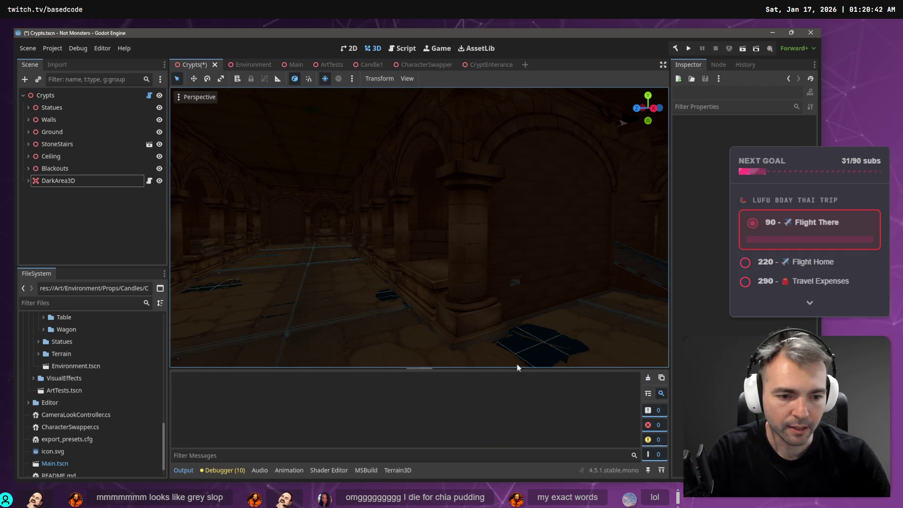
left_click(91, 213)
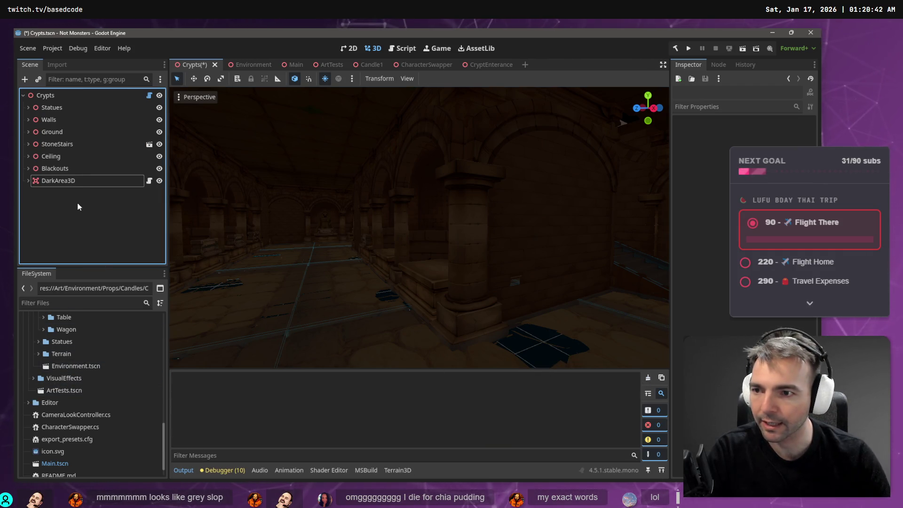
scroll(82, 352, "up", 10)
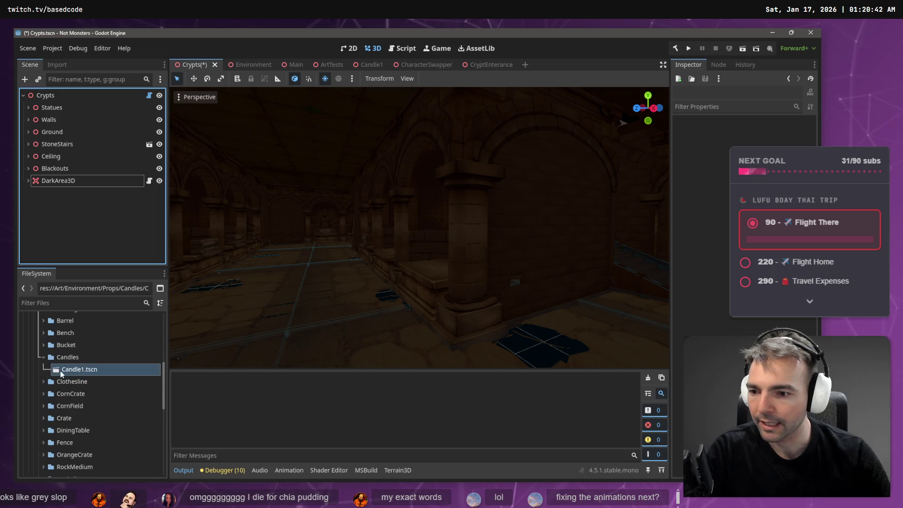
- Drop Candle1.tscn into the Crypts viewport and onto the ArtTests cobblestone platform
mouse_move(57, 369)
left_mouse_down()
mouse_move(281, 284)
mouse_move(350, 300)
mouse_move(369, 319)
mouse_move(372, 305)
left_mouse_up()
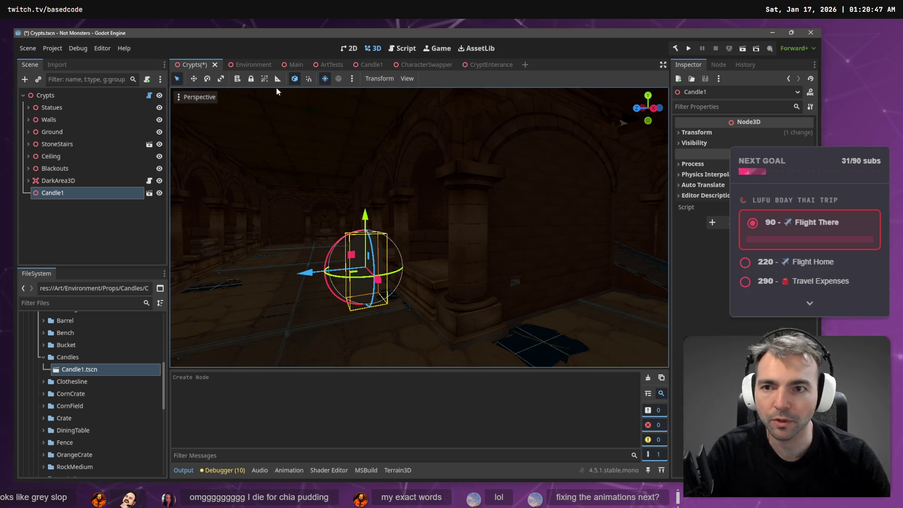
left_click(325, 65)
key("w")
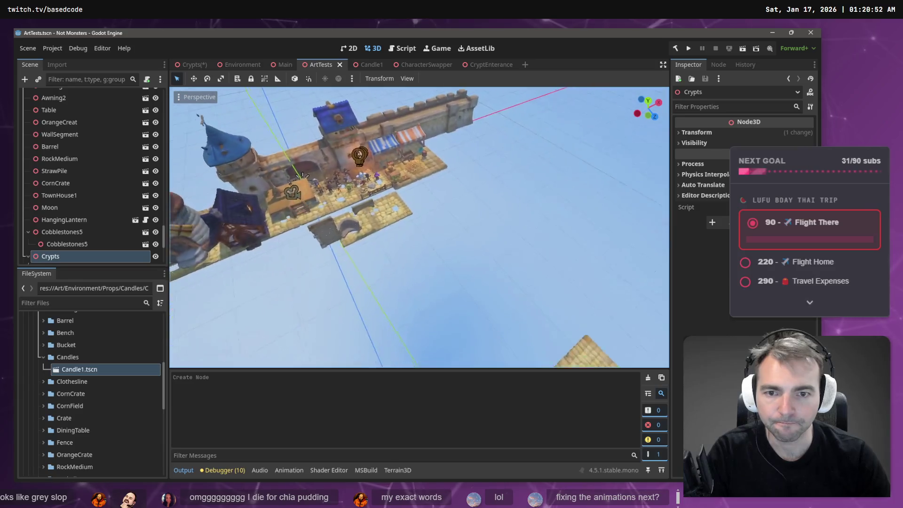
key("w")
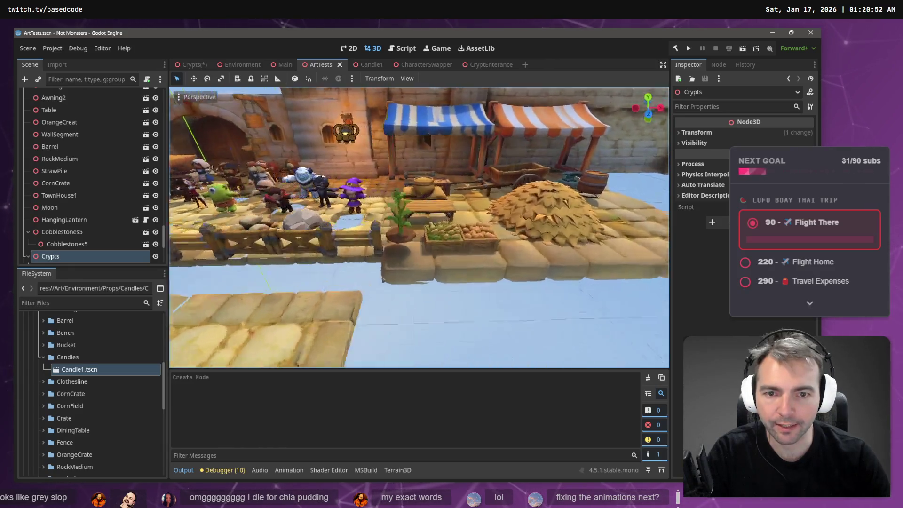
key("s")
key("a")
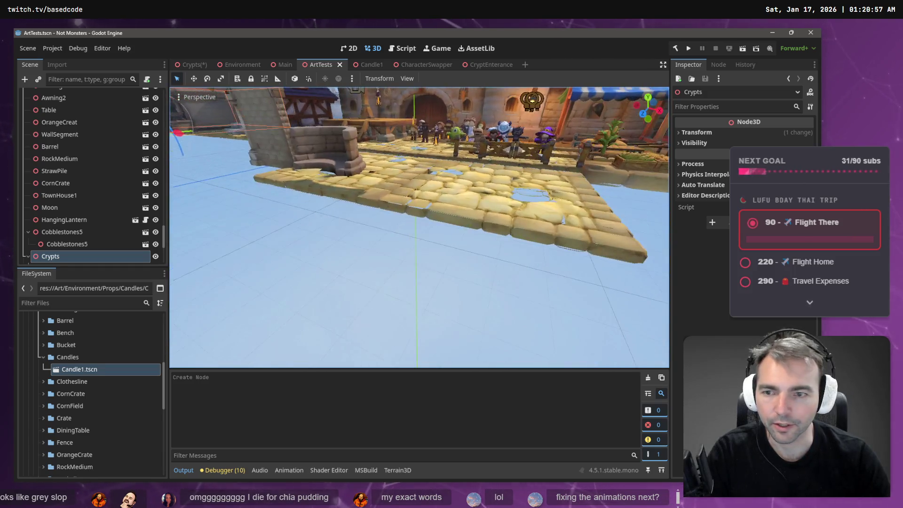
key("s")
mouse_move(83, 369)
left_mouse_down()
mouse_move(198, 283)
mouse_move(474, 232)
left_mouse_up()
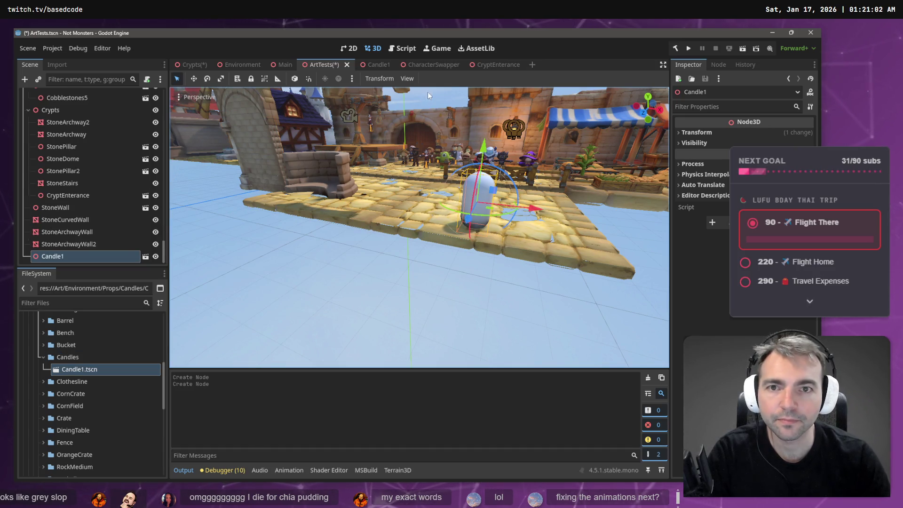
left_click(380, 65)
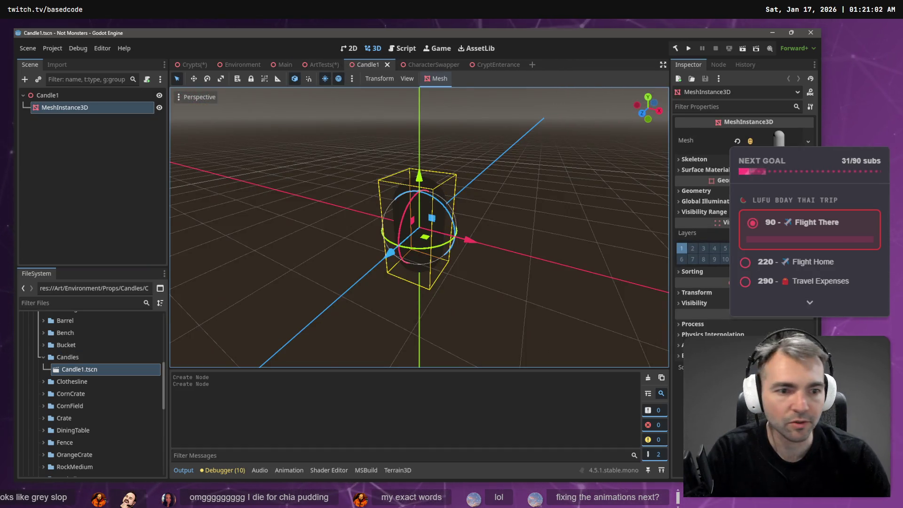
- Scale the Candle1 MeshInstance3D to 0.1, lift it above the origin, and save Candle1.tscn
left_click(695, 293)
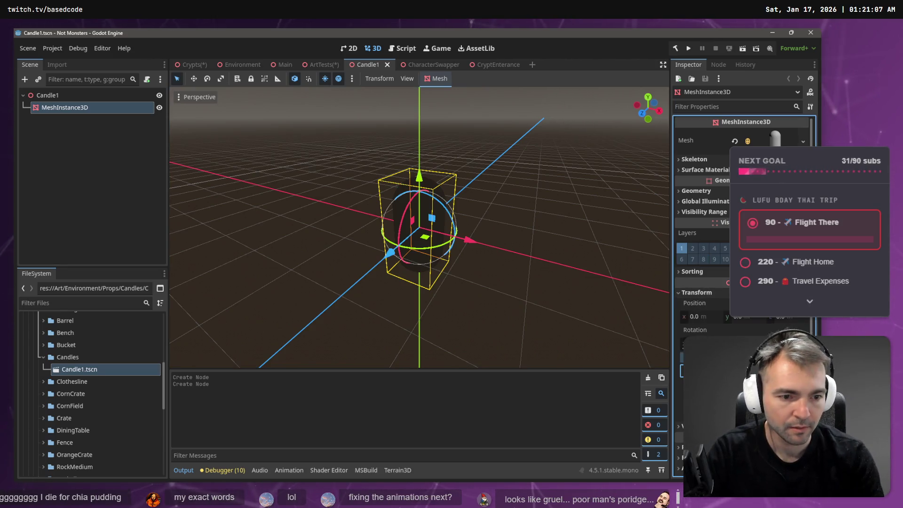
type("0.1")
key("Tab")
type("0.1")
key("Tab")
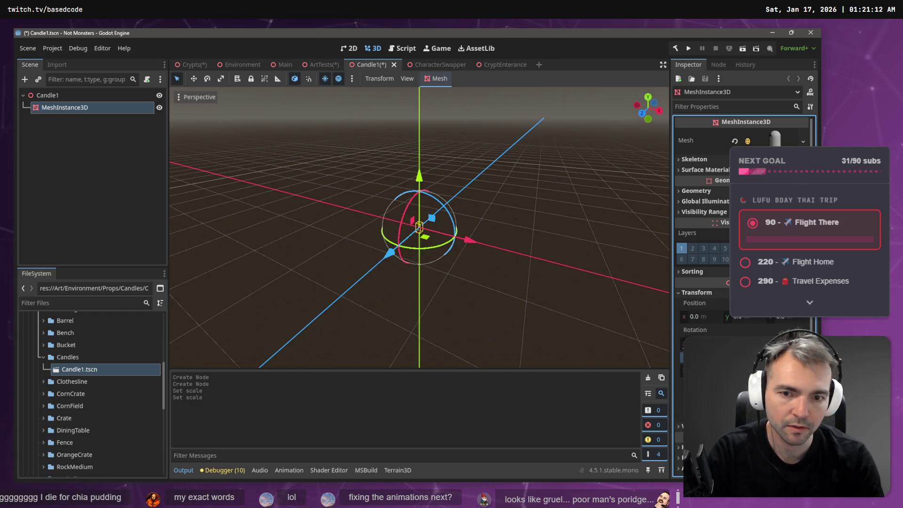
left_click(550, 200)
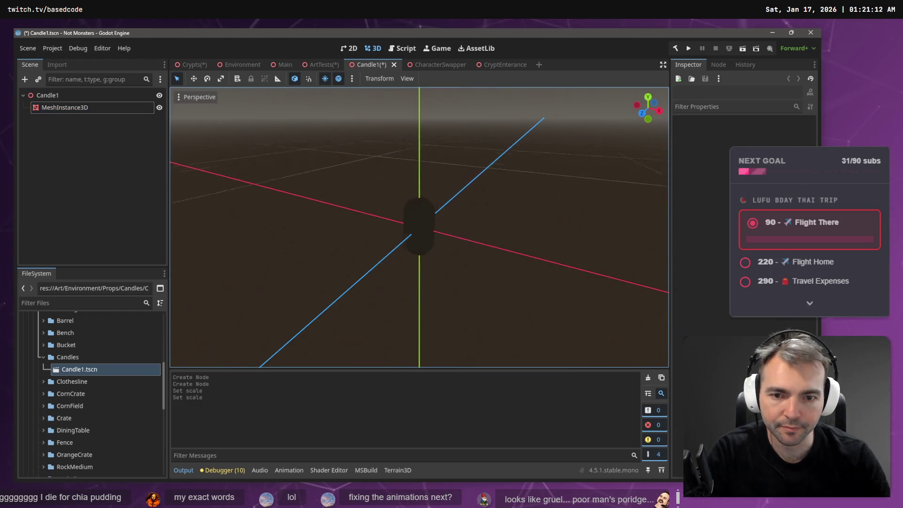
left_click(417, 229)
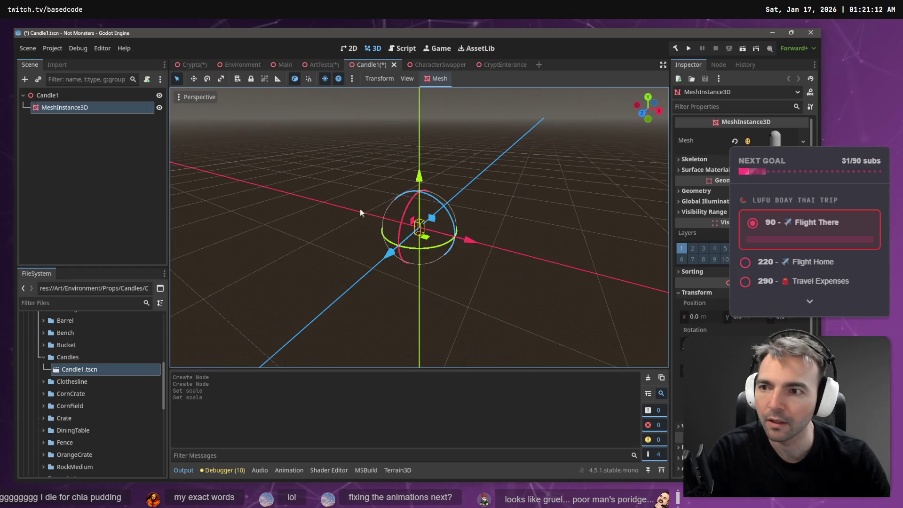
left_click_drag(421, 188, 420, 174)
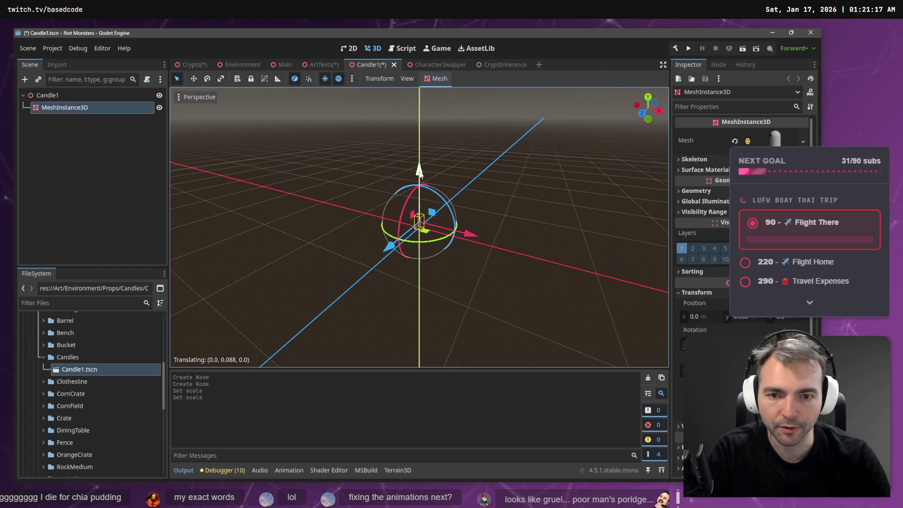
key("ctrl+s")
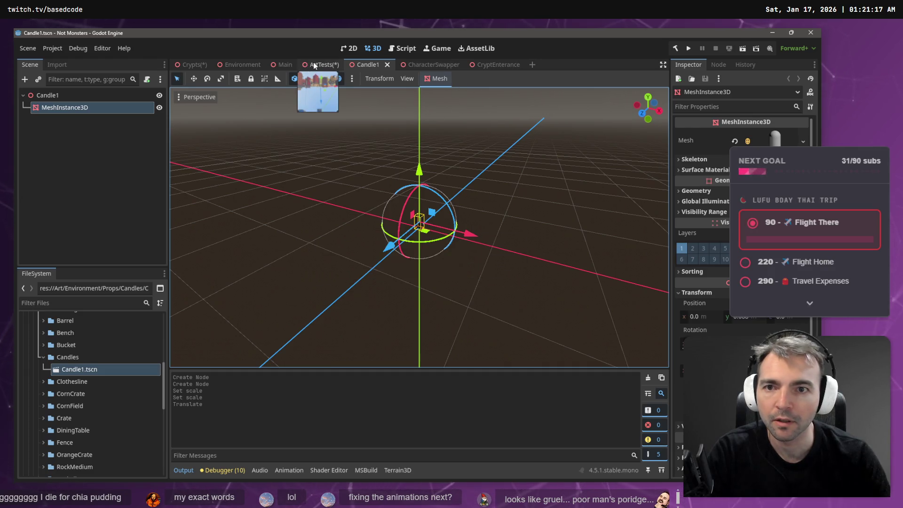
- Lower the ArtTests Candle1 instance onto the cobblestones, then return to Candle1
left_click(313, 65)
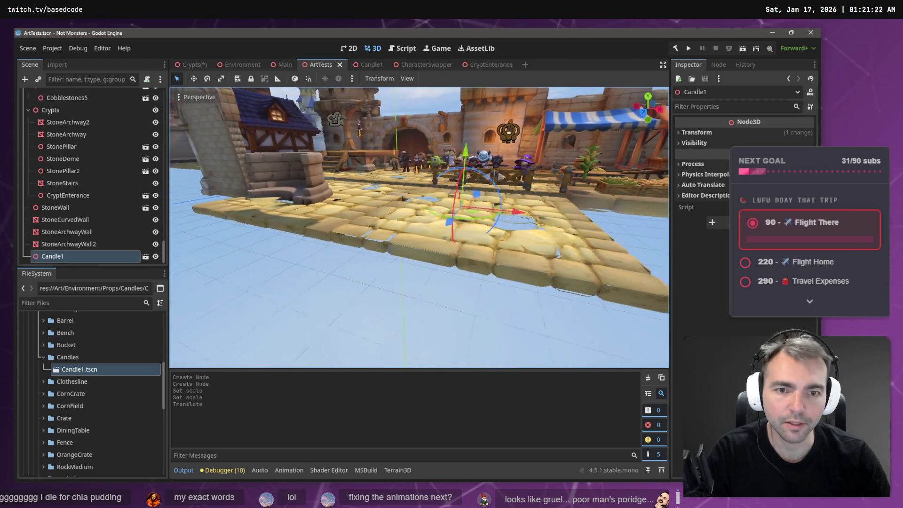
key("s")
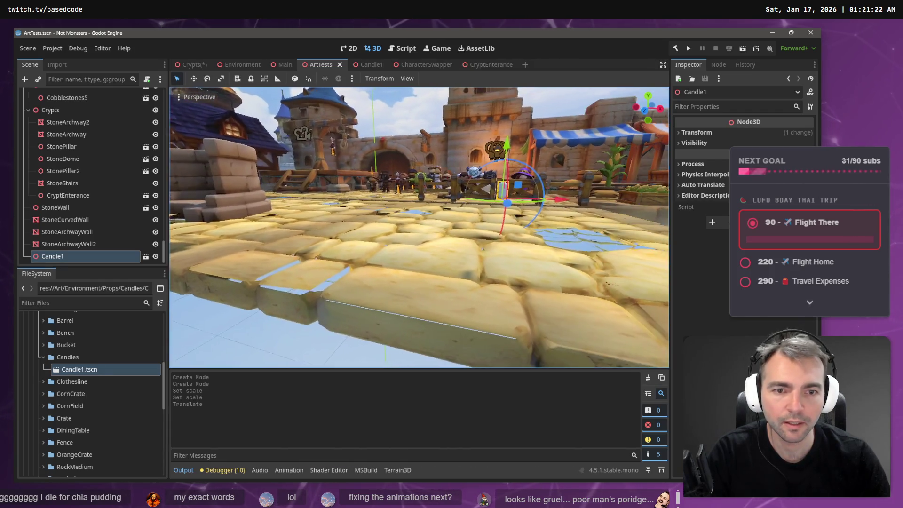
left_click_drag(491, 162, 488, 230)
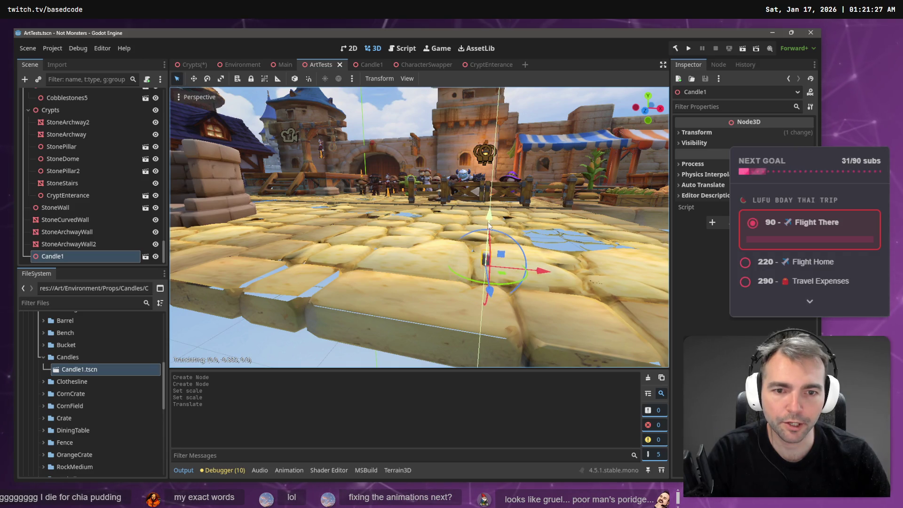
left_click(379, 65)
left_click(446, 173)
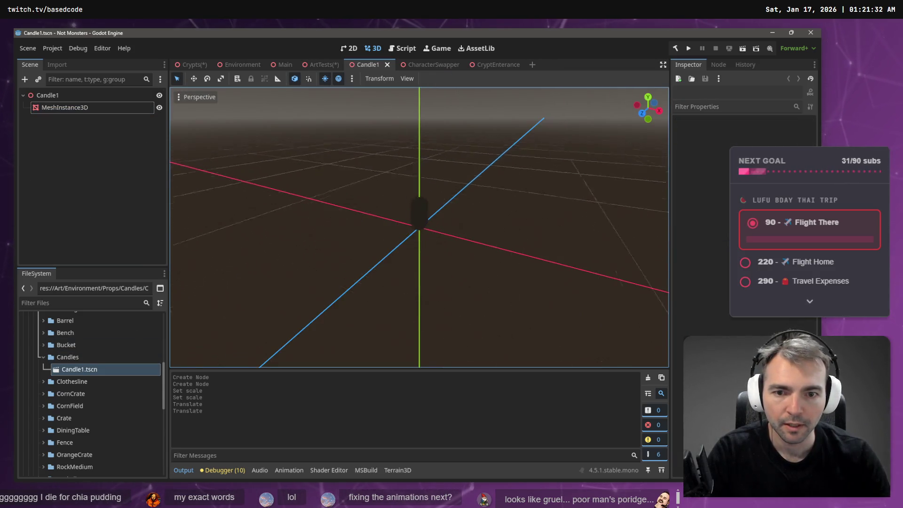
- Add a GPUParticles3D child under Candle1, undoing a mistakenly added 2D particle node first
key("o")
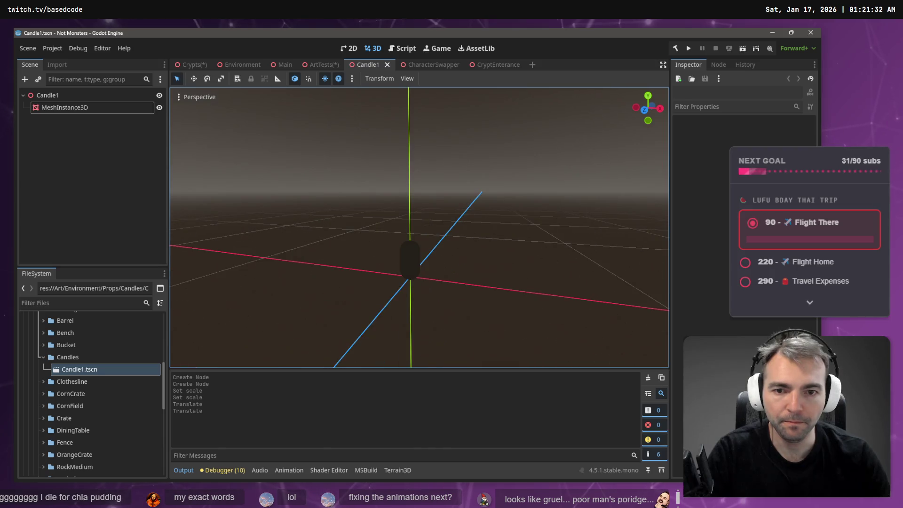
right_click(60, 98)
left_click(92, 101)
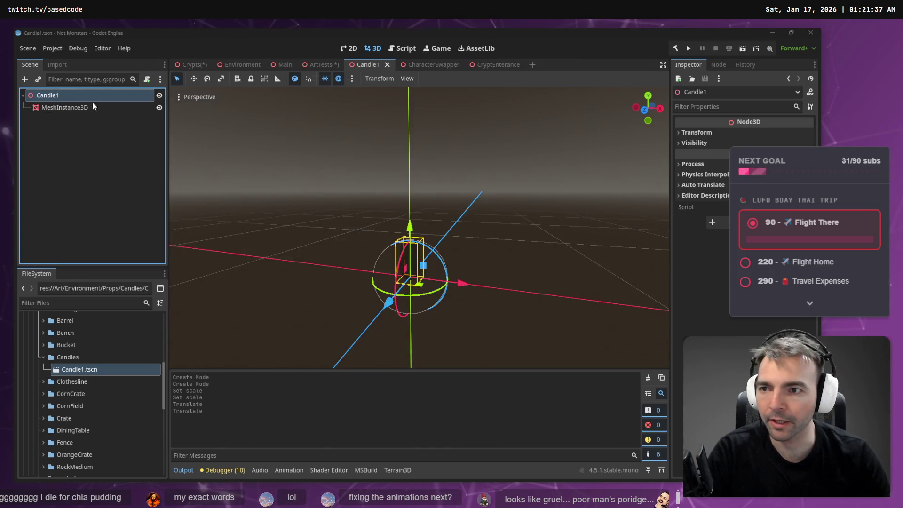
type("P")
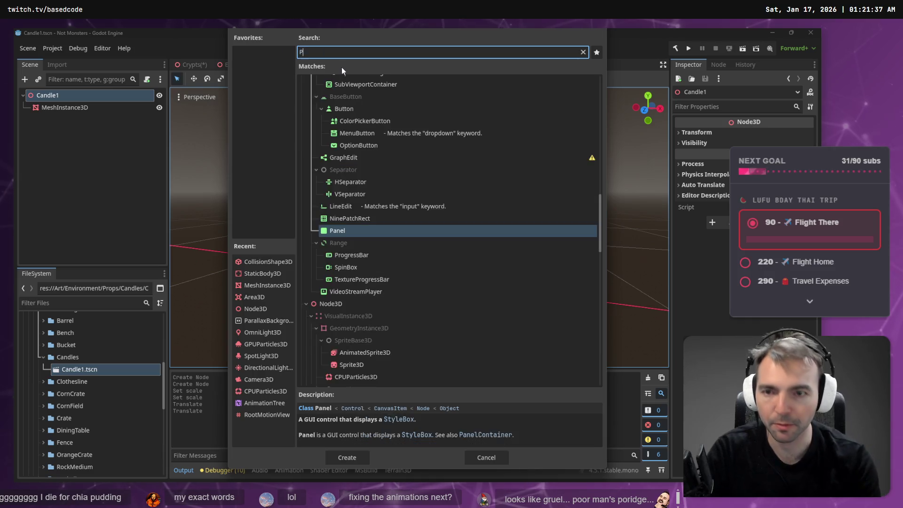
type("Article")
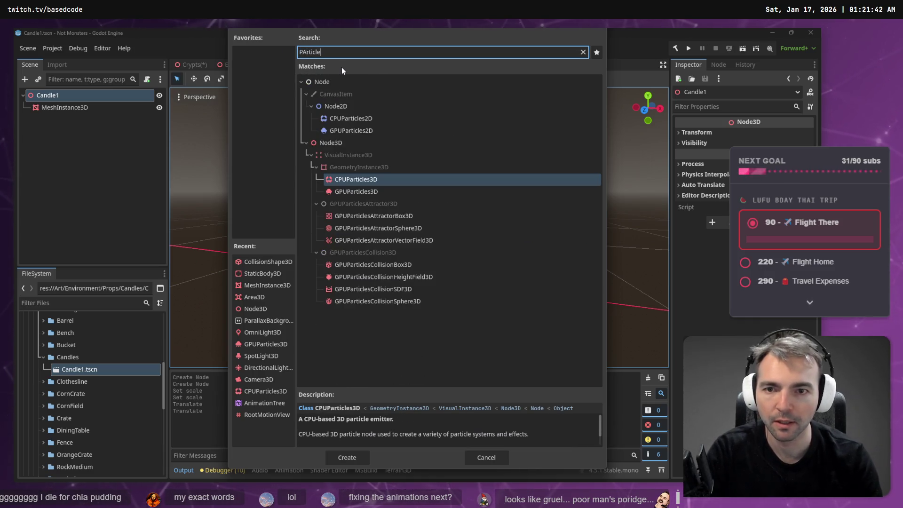
double_click(352, 131)
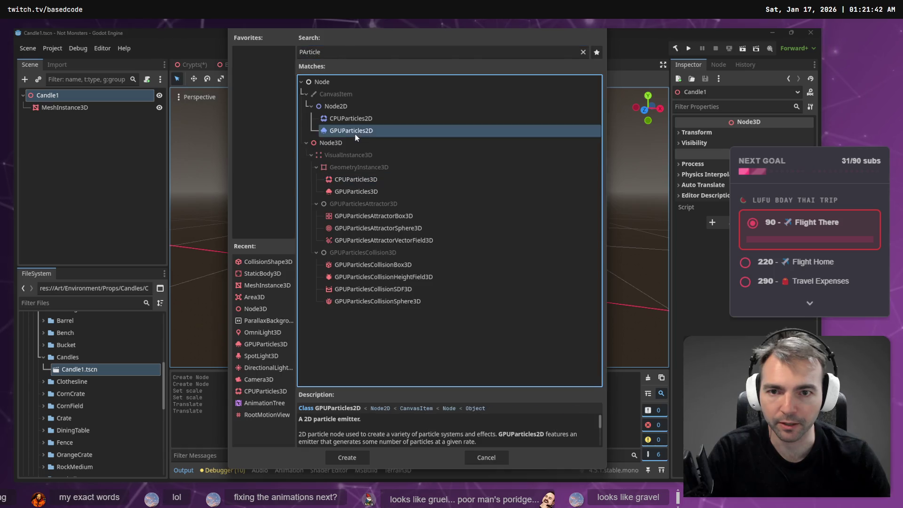
key("ctrl+z")
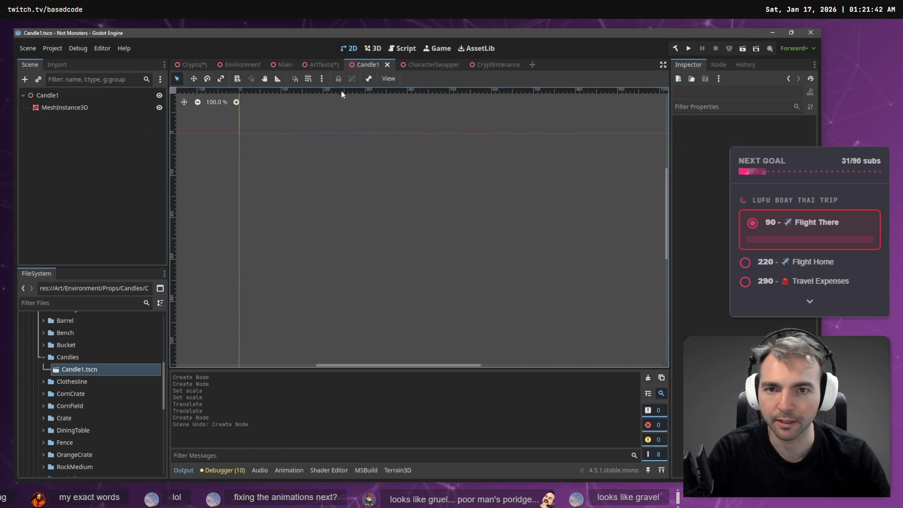
right_click(74, 97)
left_click(96, 103)
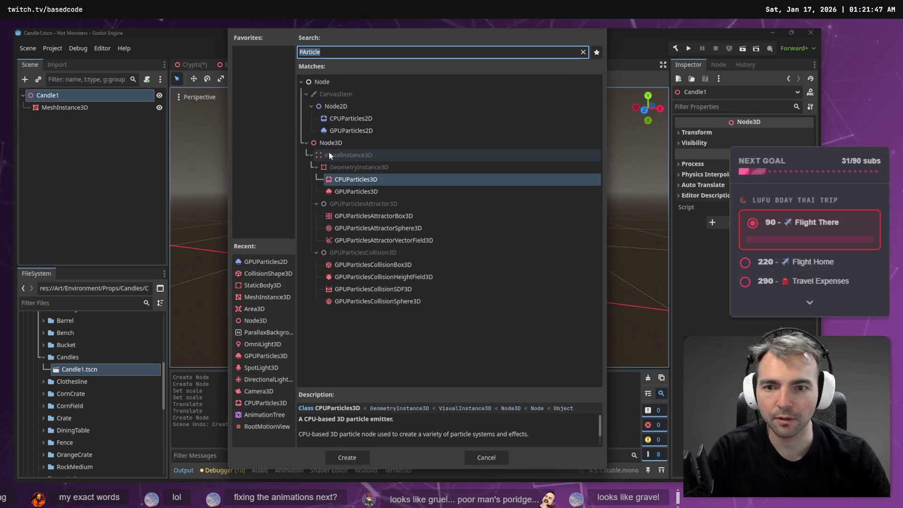
double_click(366, 192)
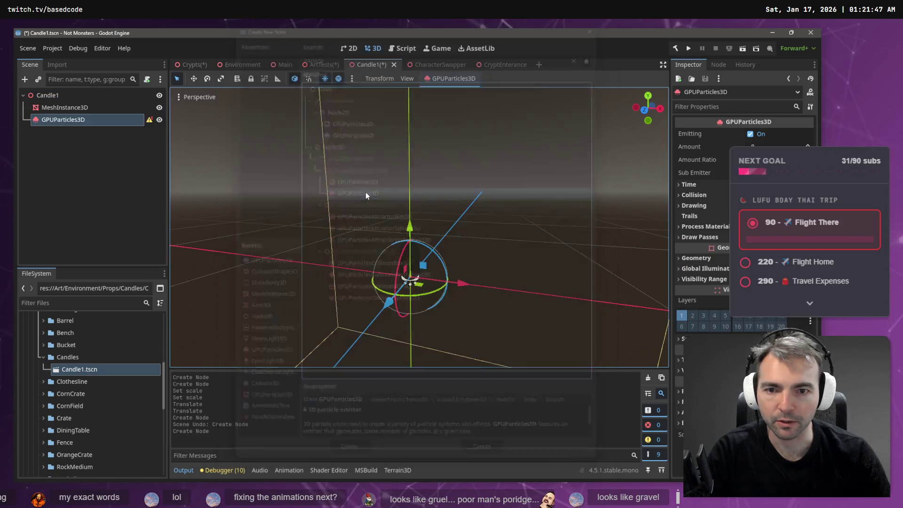
- Raise the emitter and assign a new ParticleProcessMaterial plus a SphereMesh for Draw Pass 1
left_click_drag(409, 226, 409, 181)
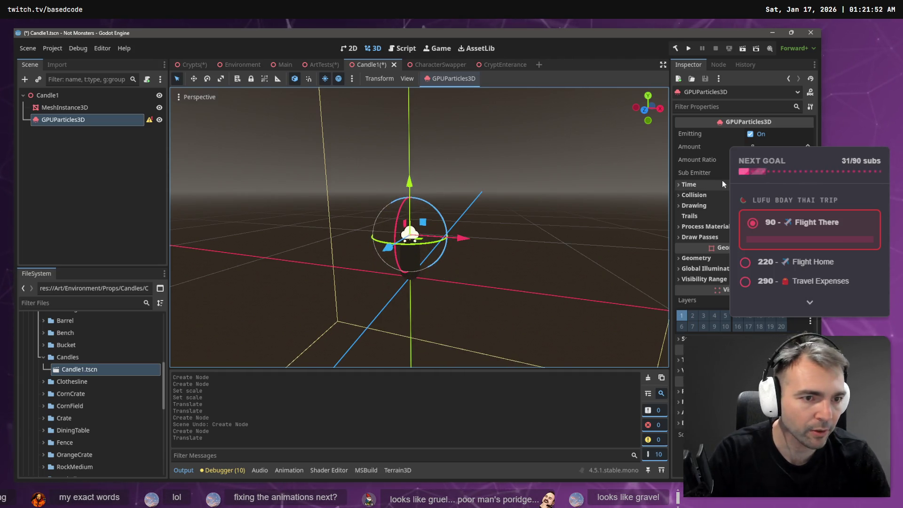
left_click(704, 227)
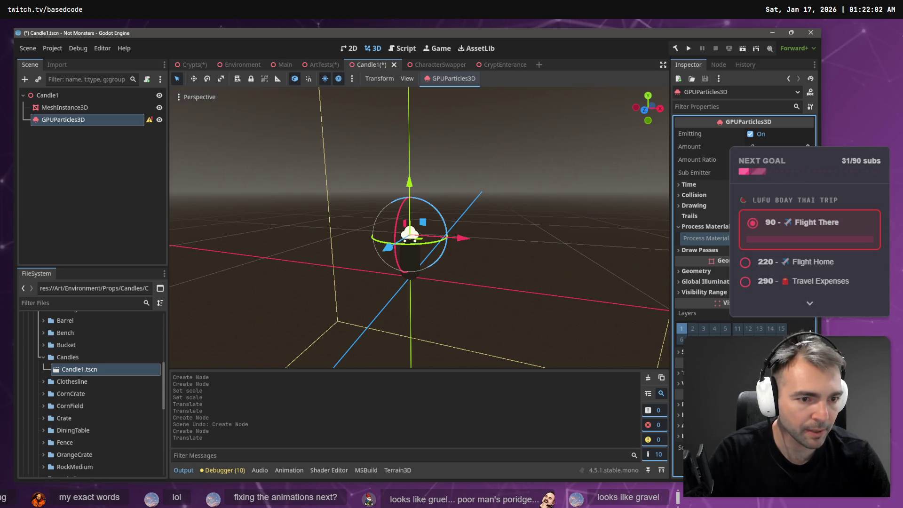
left_click(706, 238)
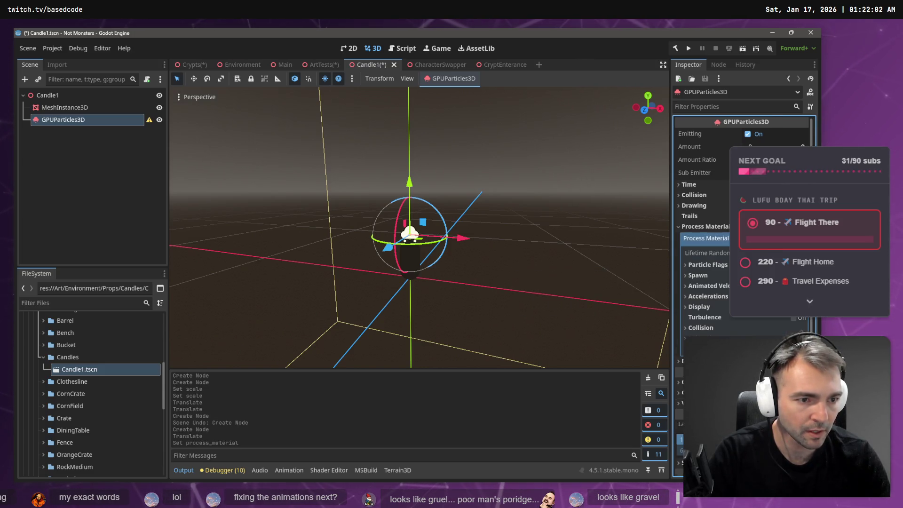
left_click(701, 275)
left_click(701, 275)
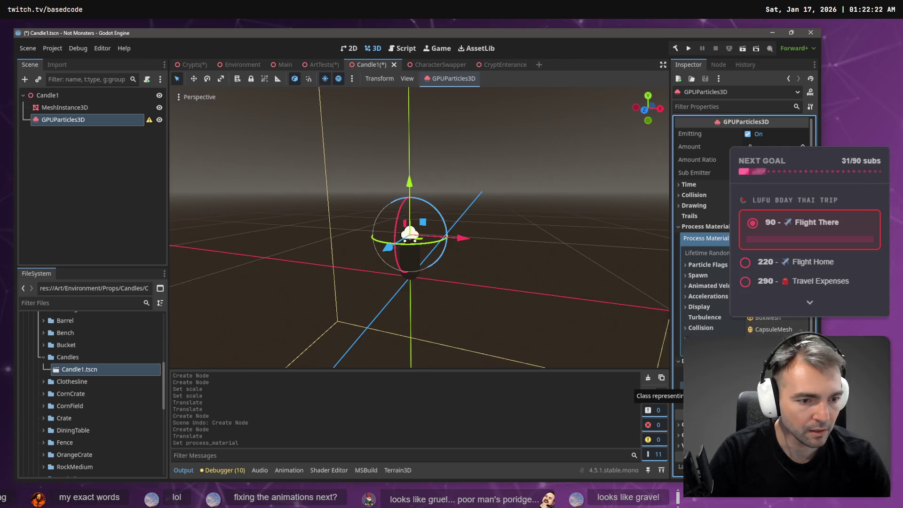
left_click(774, 329)
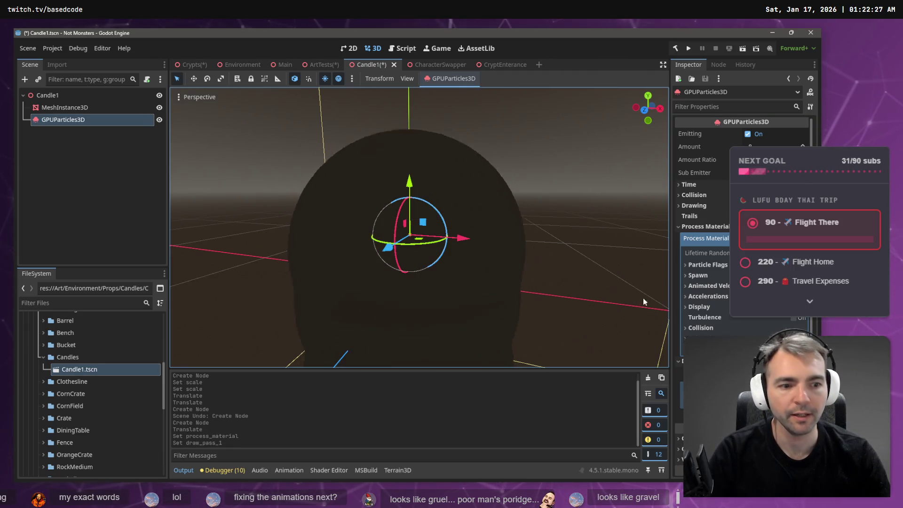
- Reduce the particle SphereMesh's Radial Segments and Rings for a faceted, low-poly blob
scroll(741, 329, "down", 5)
scroll(727, 297, "up", 3)
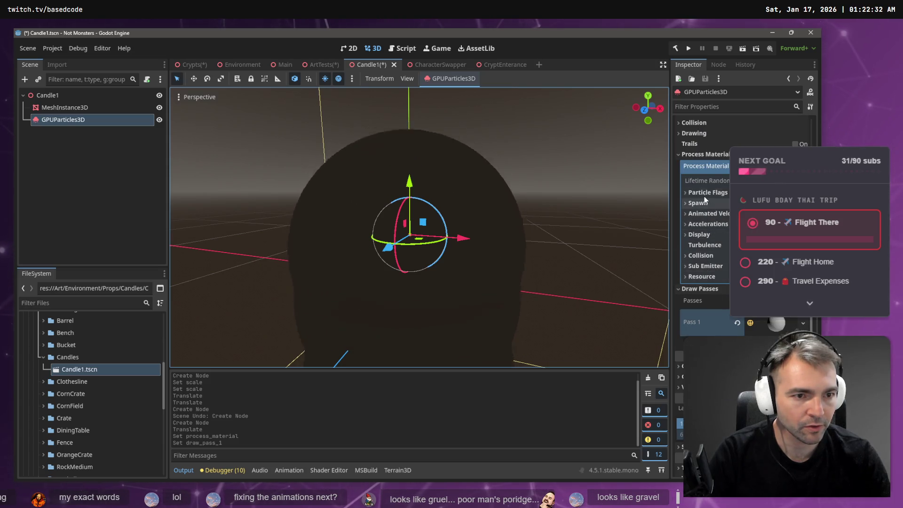
left_click(775, 323)
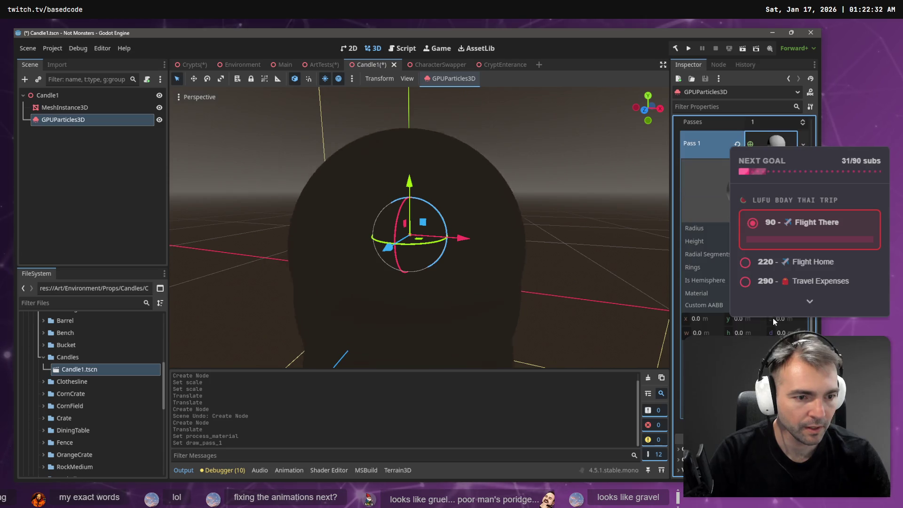
left_click(800, 254)
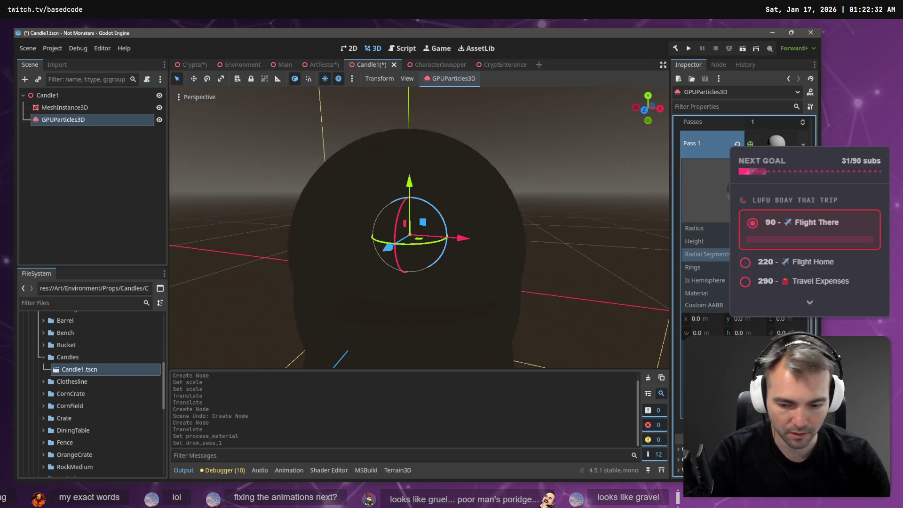
left_click(799, 267)
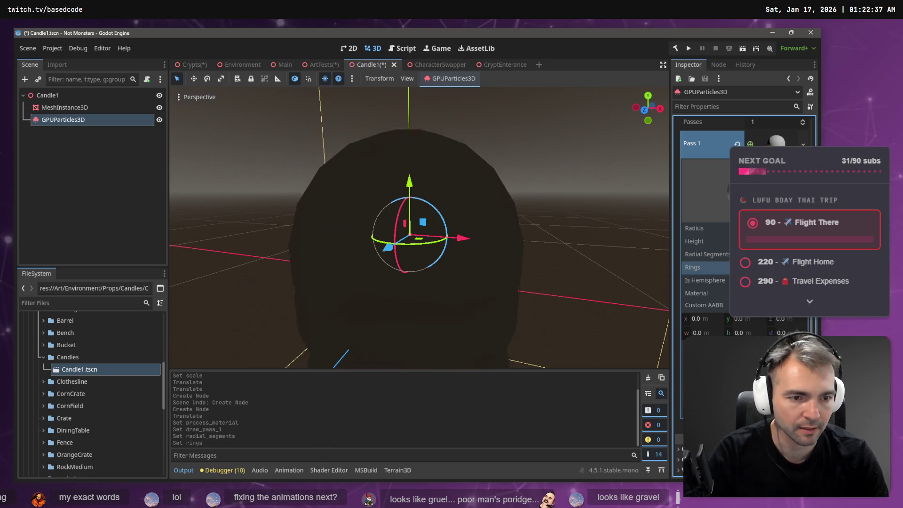
left_click(799, 268)
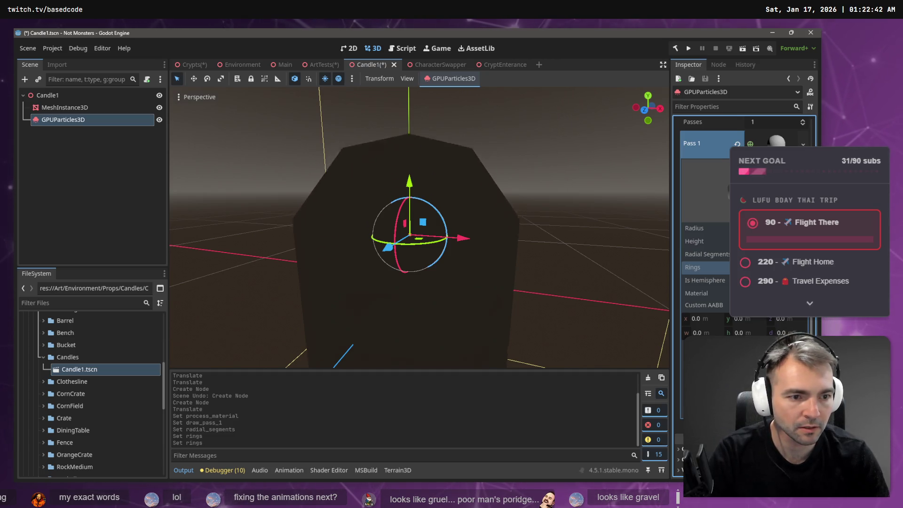
left_click(803, 267)
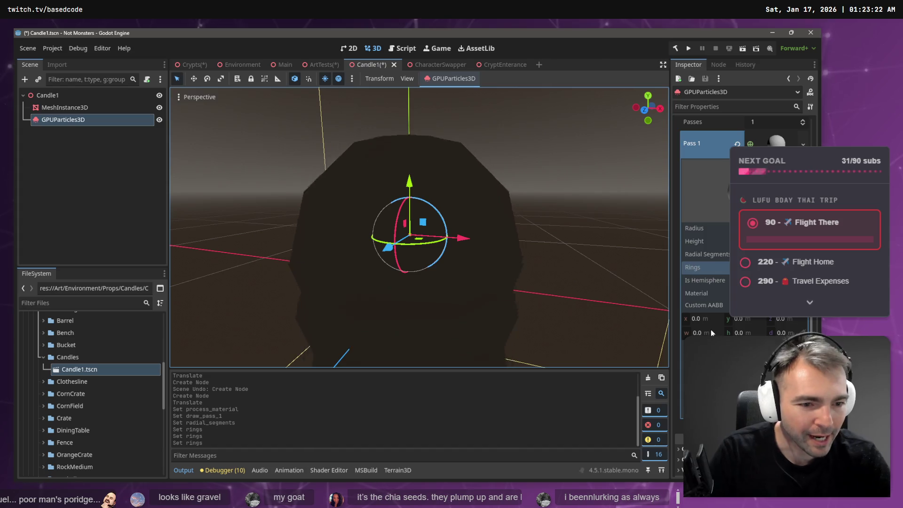
scroll(699, 214, "down", 5)
scroll(698, 214, "up", 8)
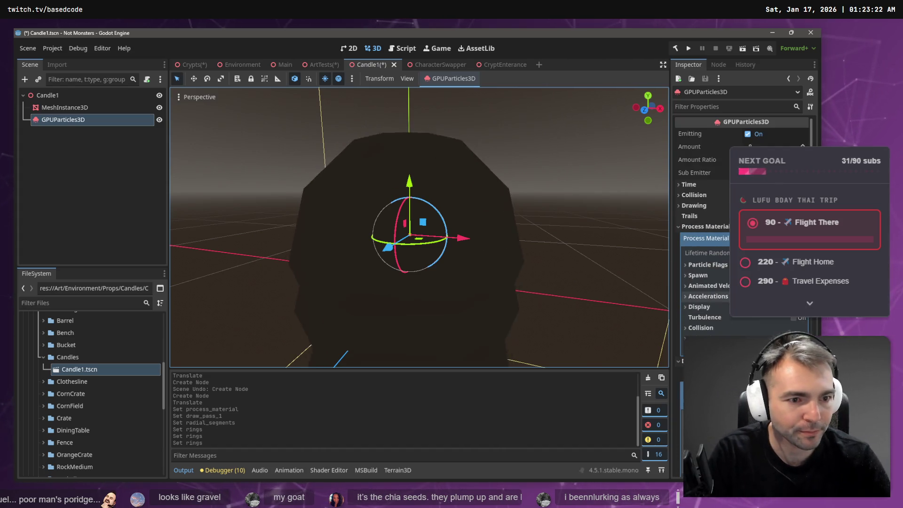
- Set the process material's Gravity Y to 3 so the particles rise in a column
left_click(711, 285)
left_click(707, 285)
left_click(708, 296)
left_click(714, 306)
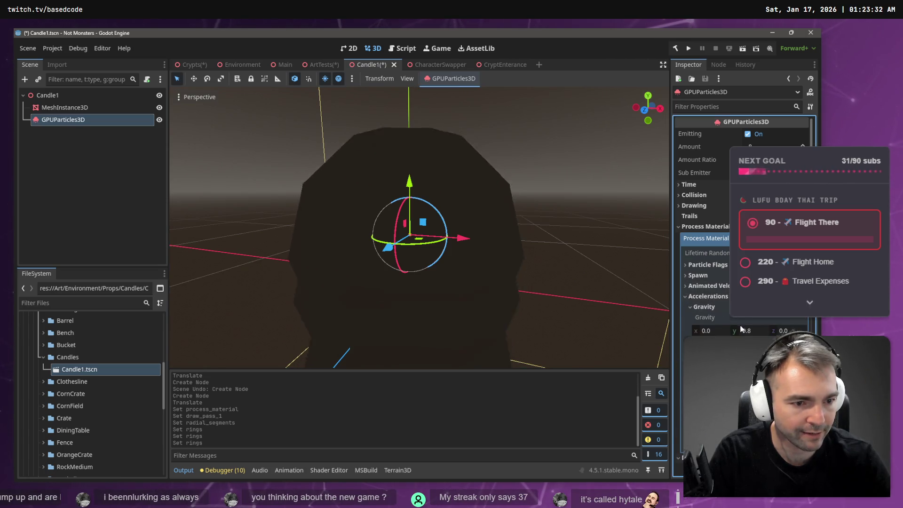
left_click(748, 330)
type("3")
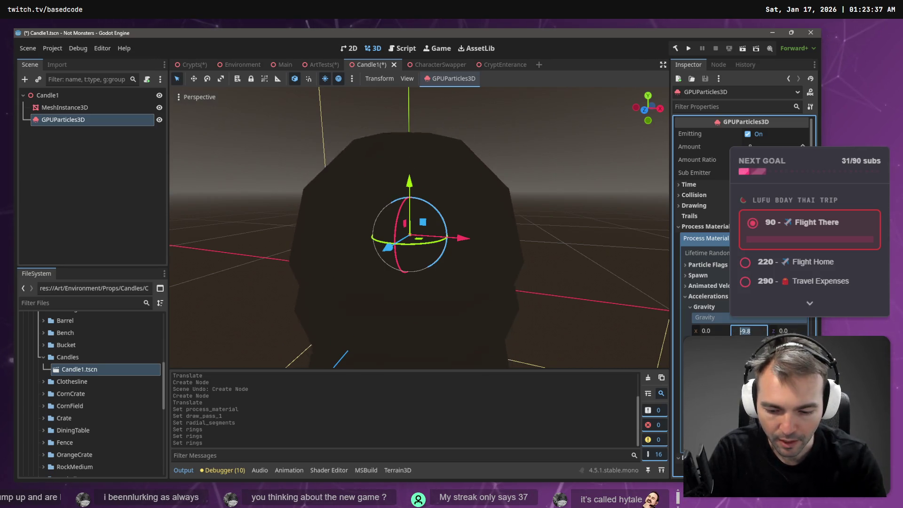
key("Return")
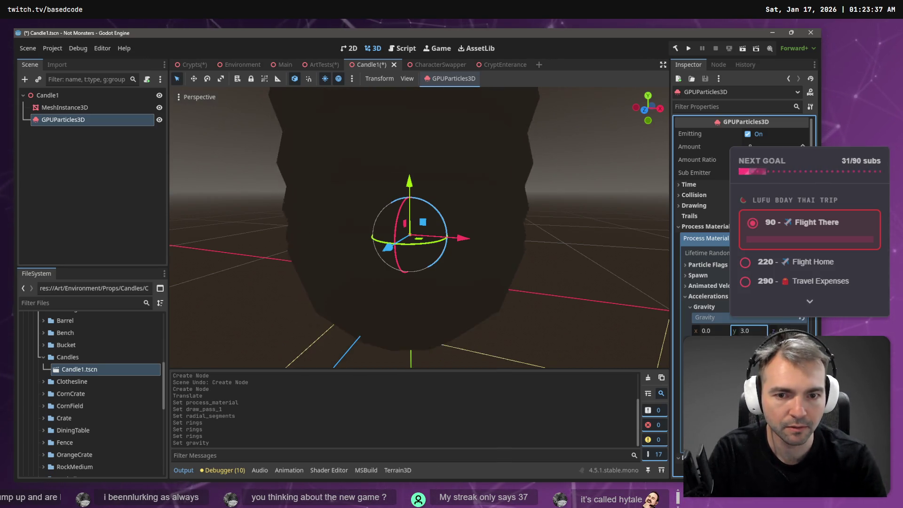
scroll(537, 183, "down", 5)
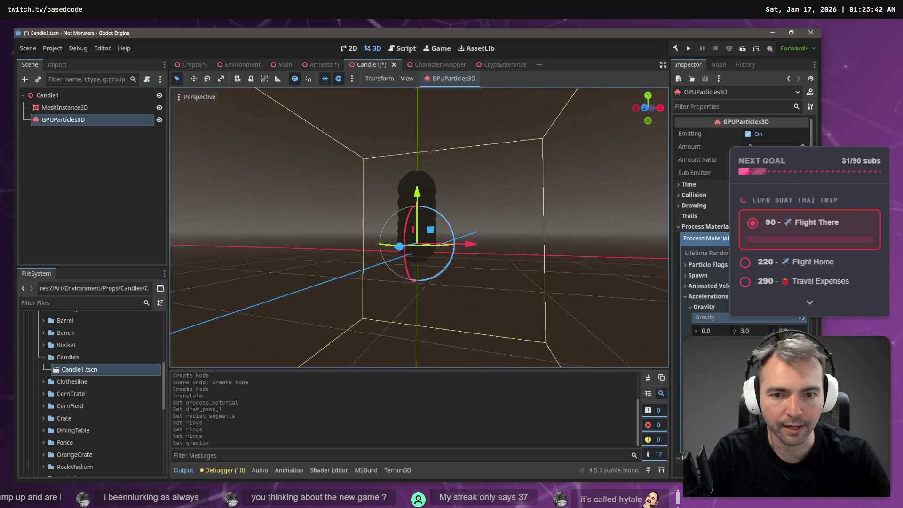
key("q")
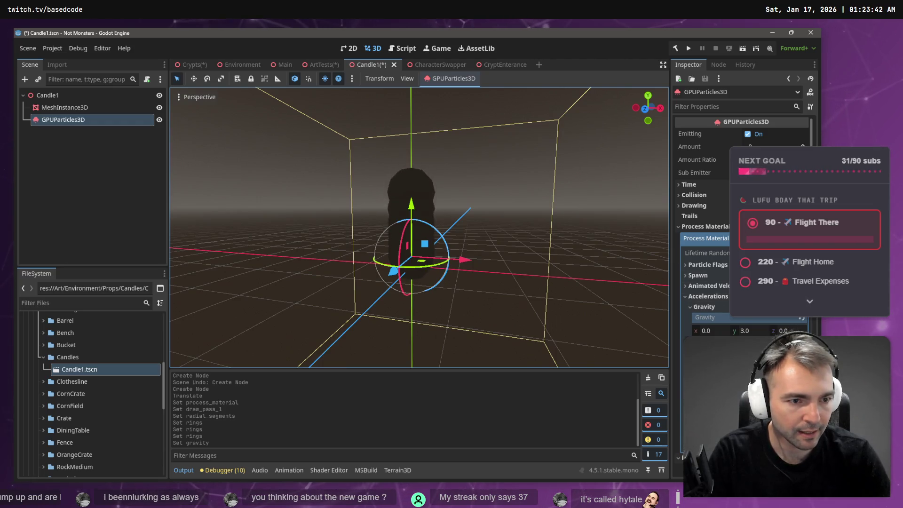
scroll(746, 320, "down", 10)
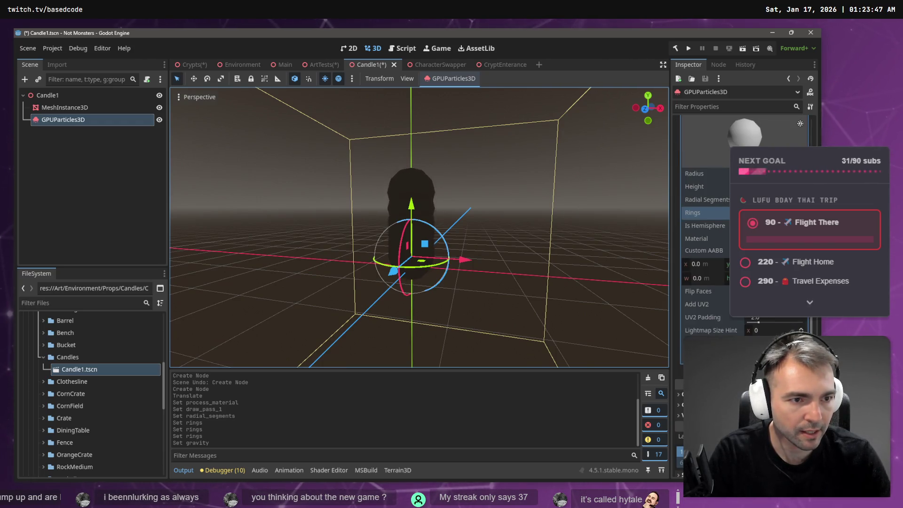
- Shrink the SphereMesh radius and height, then view the candle in the ArtTests scene
scroll(705, 235, "up", 2)
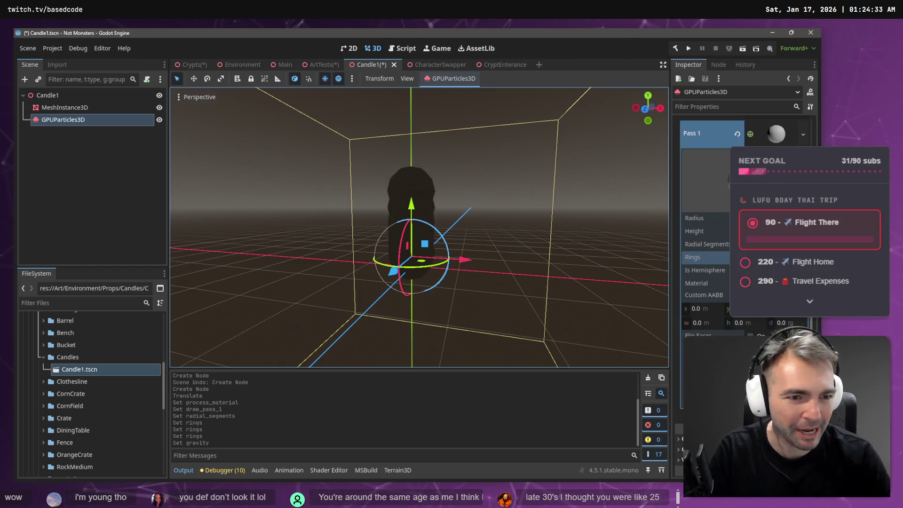
left_click(753, 218)
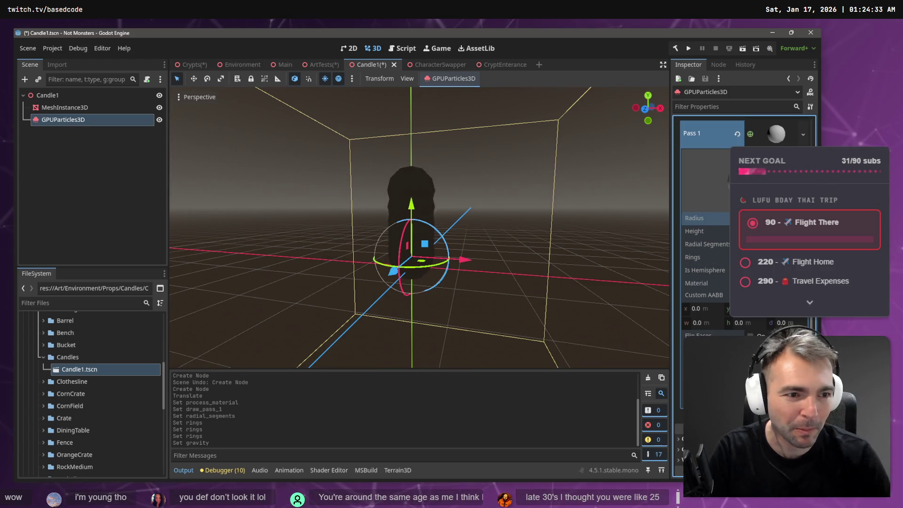
key("Return")
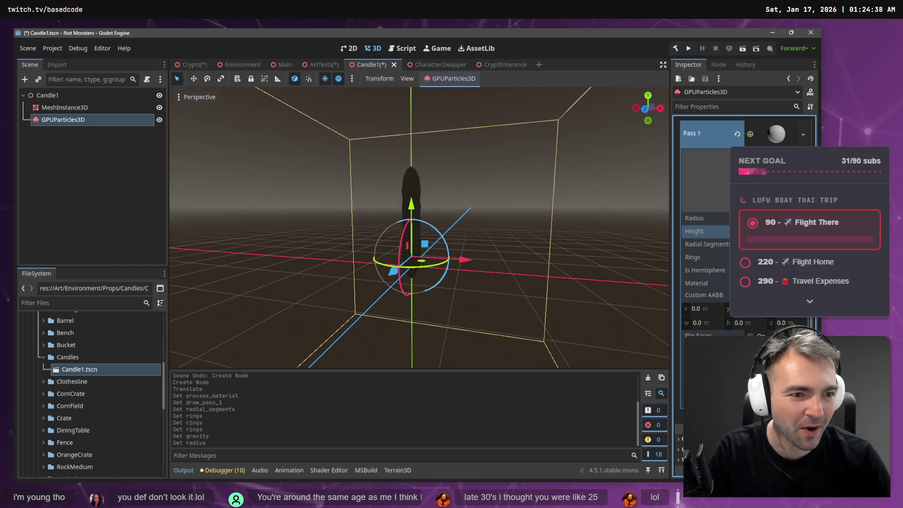
key("Return")
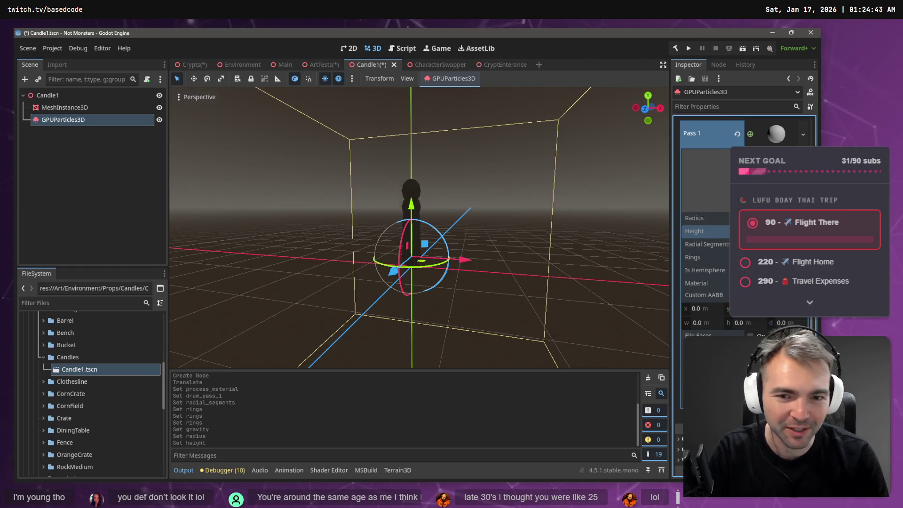
left_click(325, 64)
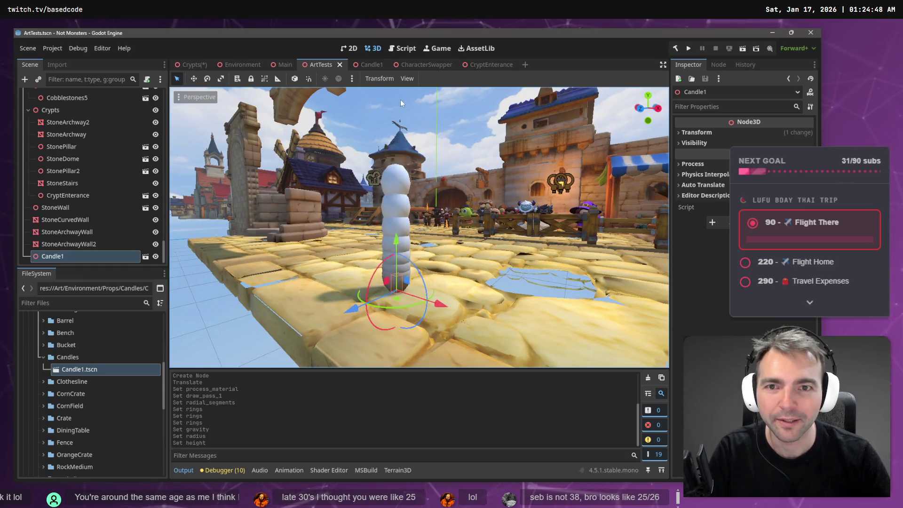
- Set Candle1's editor preview sky to dark brown 2a231c and close the preview environment settings
left_click(372, 68)
left_click(352, 79)
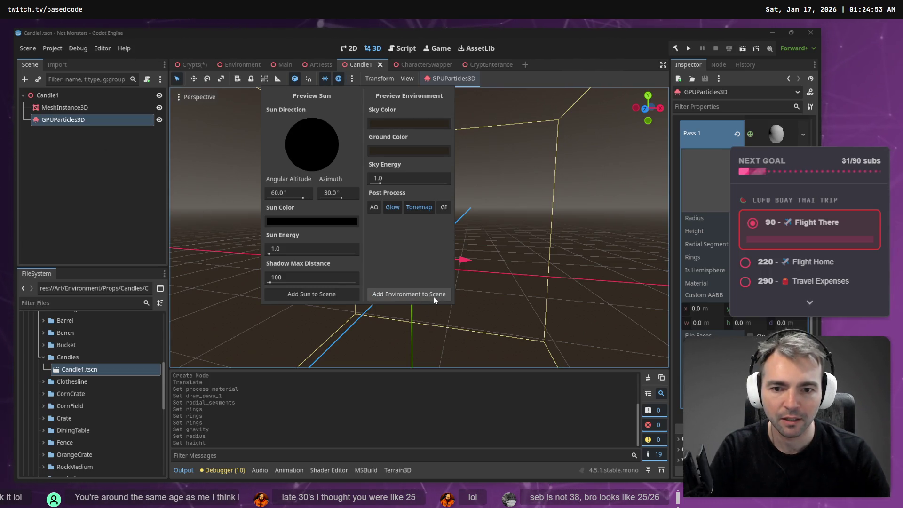
left_click(391, 124)
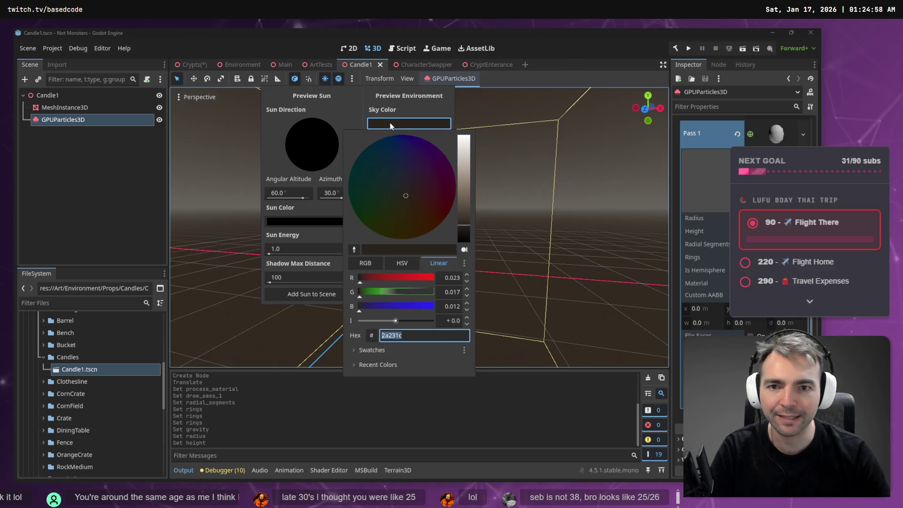
left_click(241, 63)
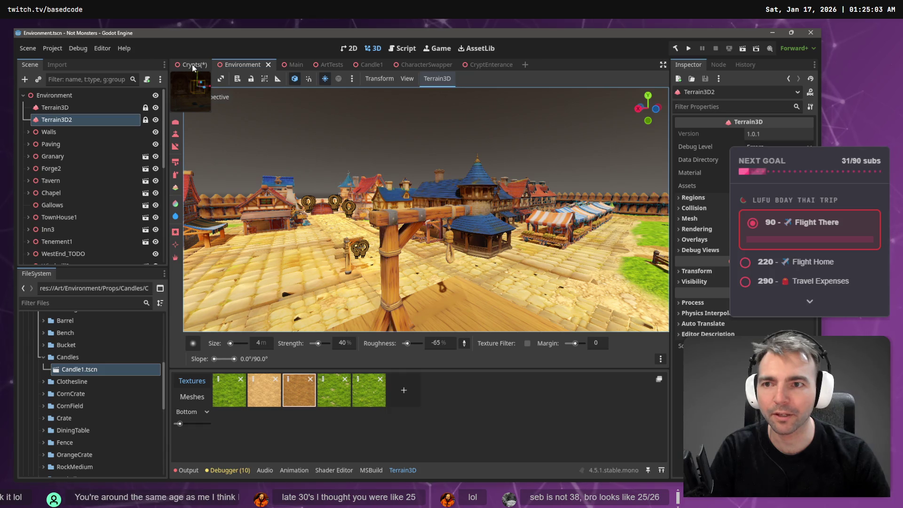
left_click(352, 79)
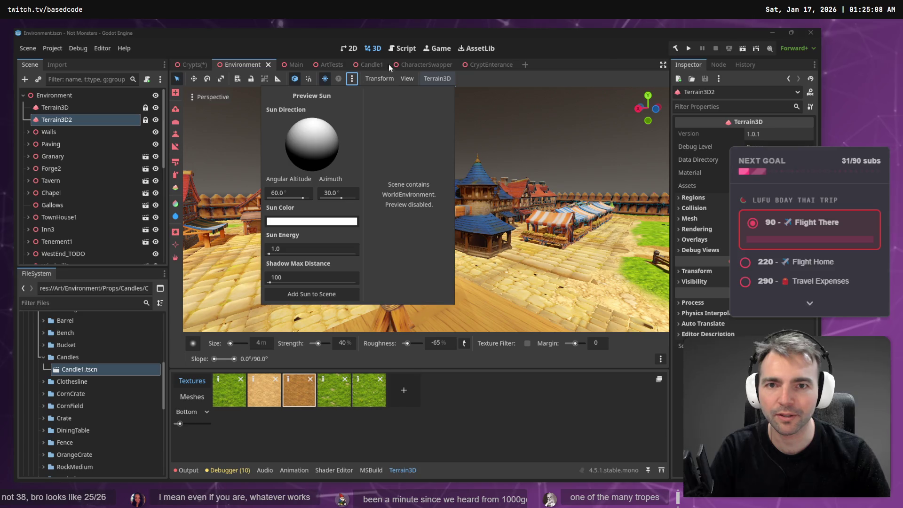
left_click(371, 70)
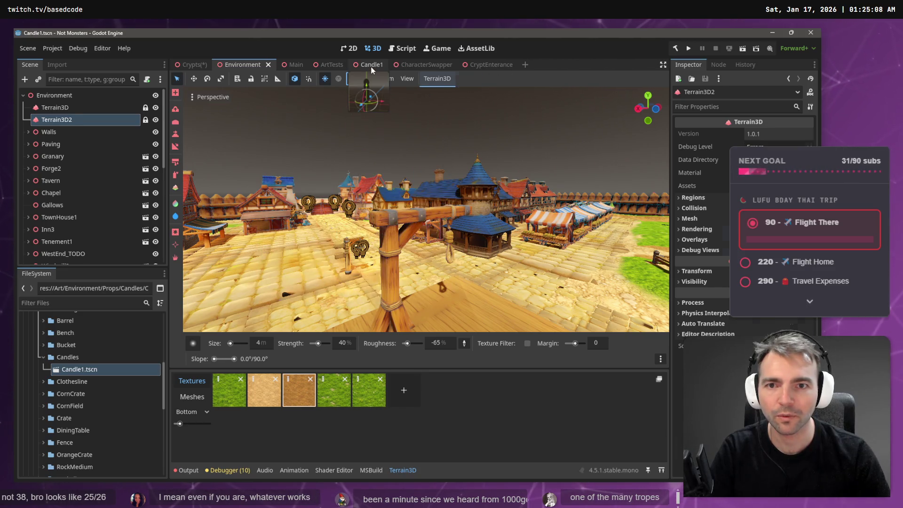
left_click(371, 66)
left_click(352, 79)
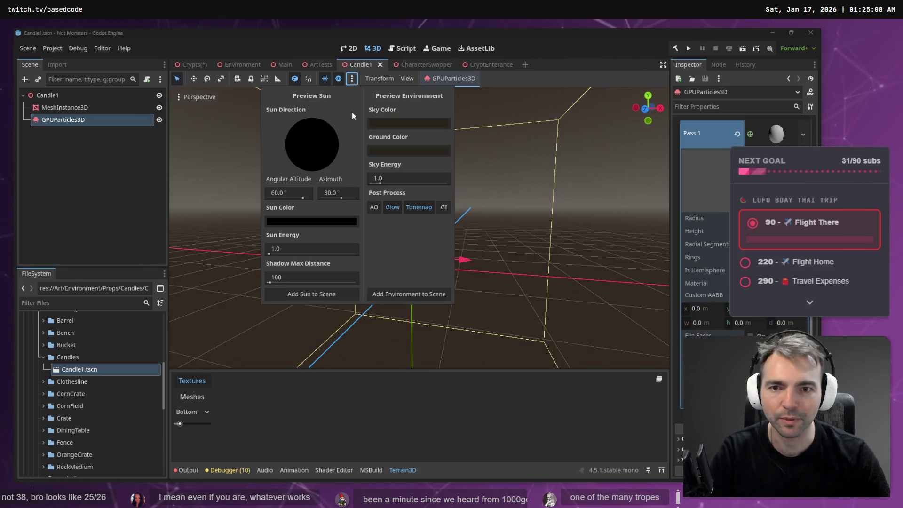
left_click(390, 124)
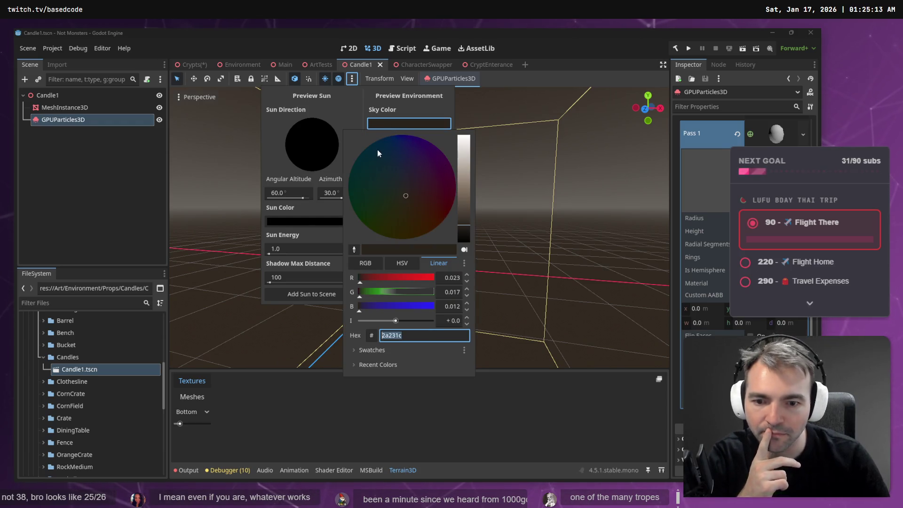
left_click(321, 102)
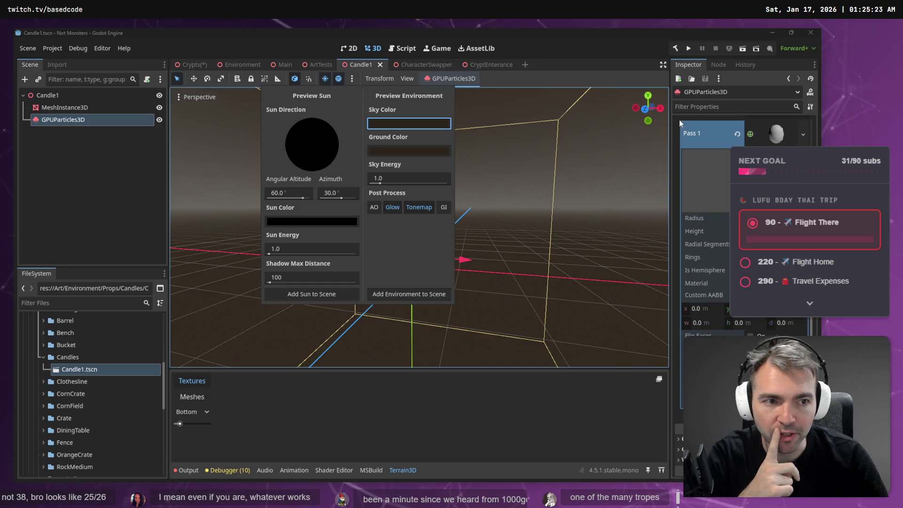
left_click(603, 48)
- Give the particle sphere mesh's Draw Pass 1 a new StandardMaterial3D
scroll(720, 200, "down", 5)
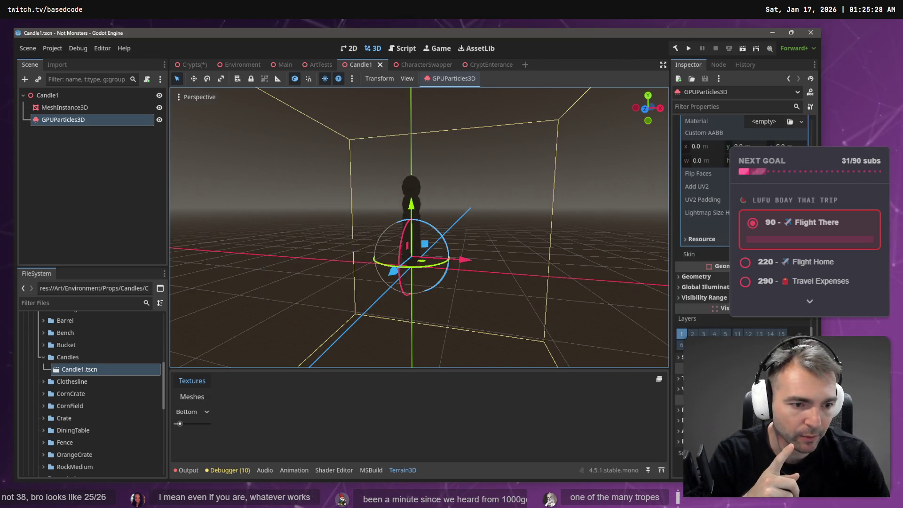
scroll(706, 211, "up", 5)
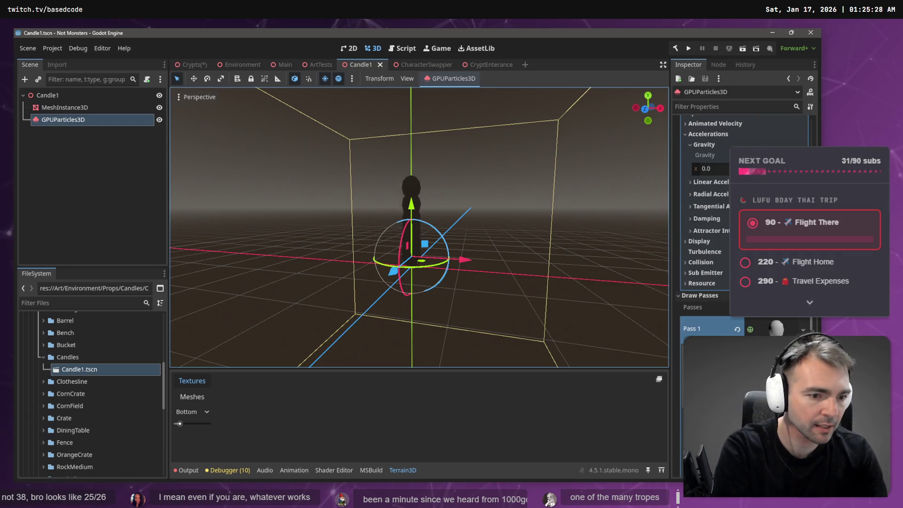
scroll(775, 333, "up", 5)
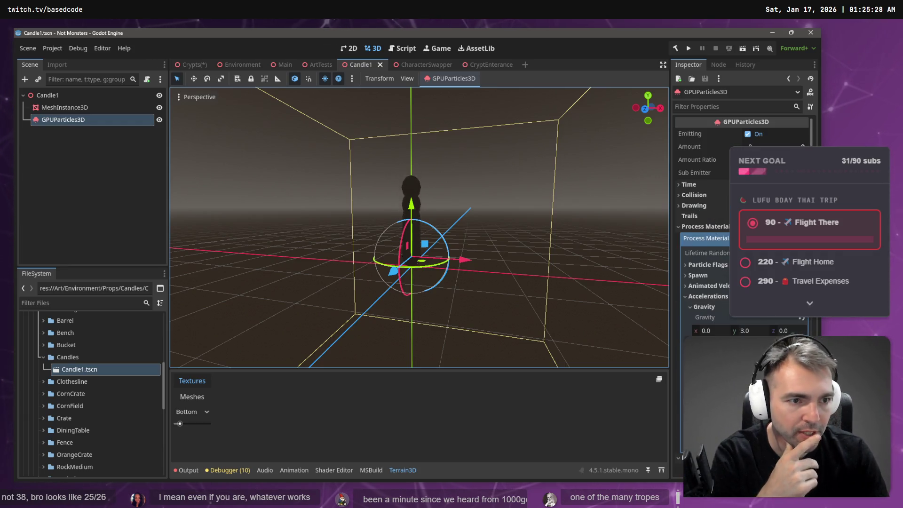
scroll(705, 240, "down", 5)
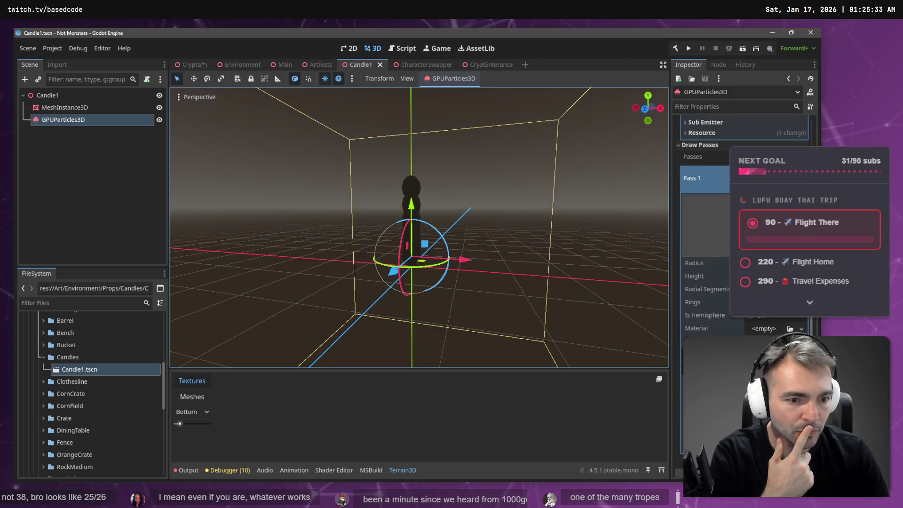
left_click(802, 329)
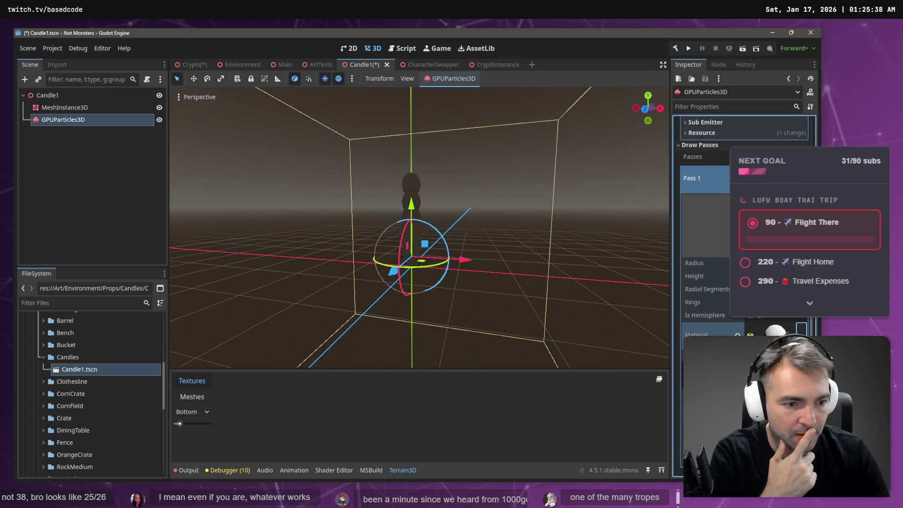
left_click(776, 345)
- Enable Emission on the new particle material
scroll(776, 345, "down", 3)
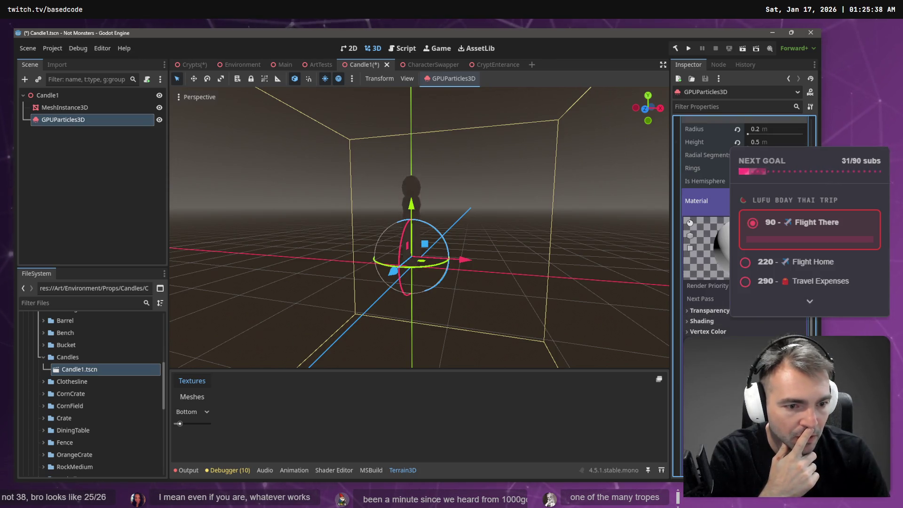
scroll(776, 346, "down", 1)
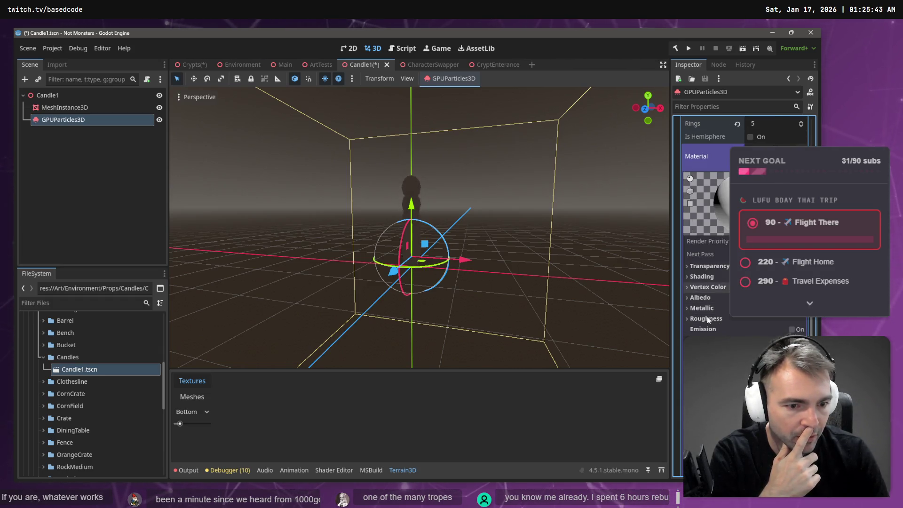
scroll(706, 296, "down", 1)
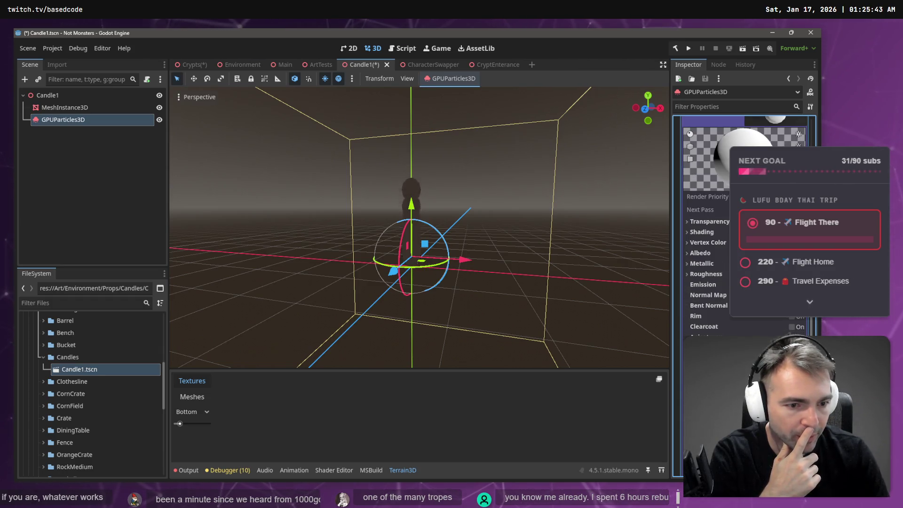
left_click(703, 284)
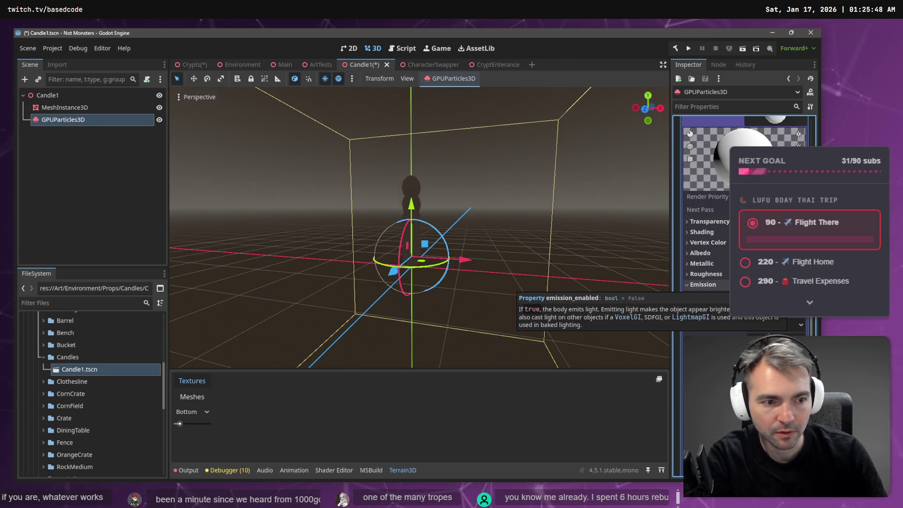
left_click(771, 296)
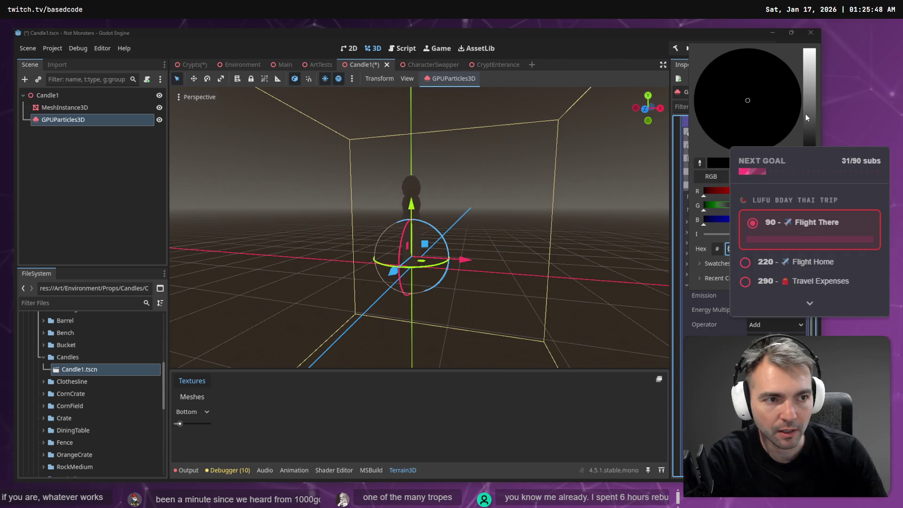
- Brighten the emission colour up from black and shift it toward warm orange
left_click_drag(806, 118, 810, 92)
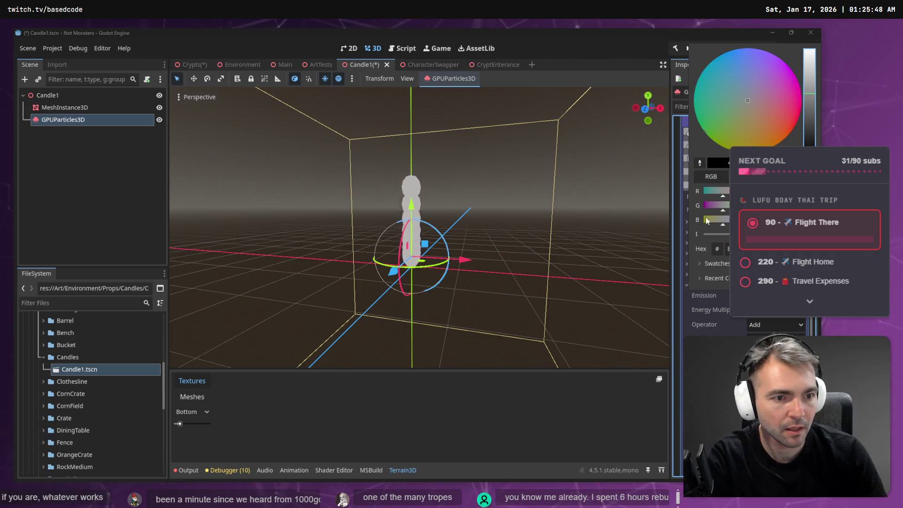
left_click_drag(791, 126, 765, 127)
left_click_drag(809, 85, 814, 92)
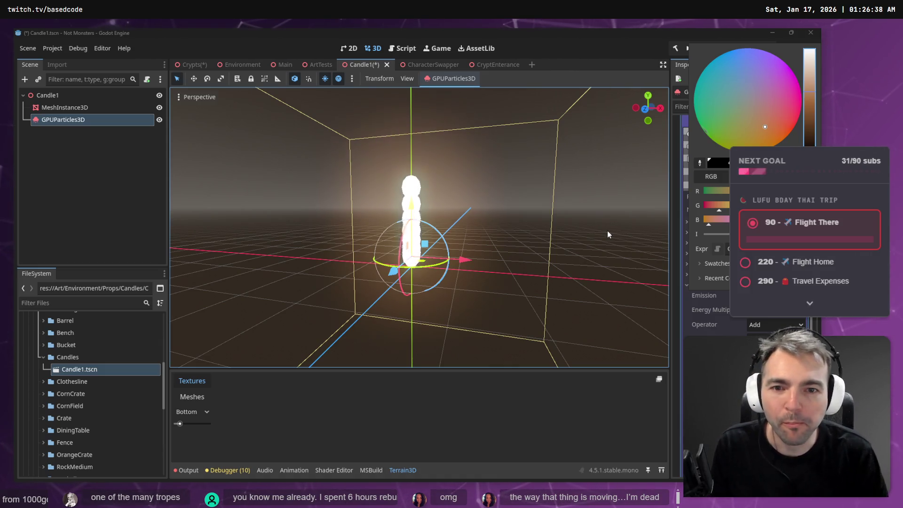
left_click(471, 192)
- Switch to the Move tool and reselect the GPUParticles3D node
key("w")
scroll(453, 176, "up", 3)
scroll(453, 176, "down", 2)
left_click(454, 176)
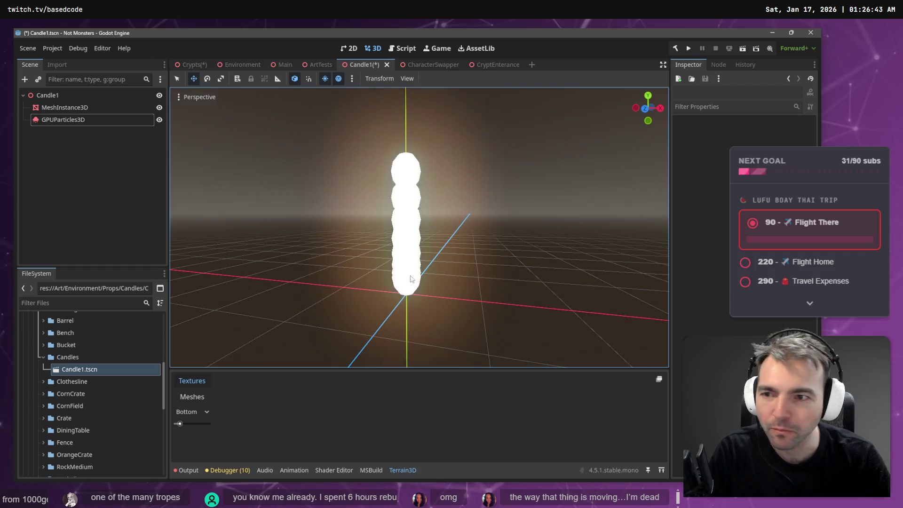
left_click(94, 120)
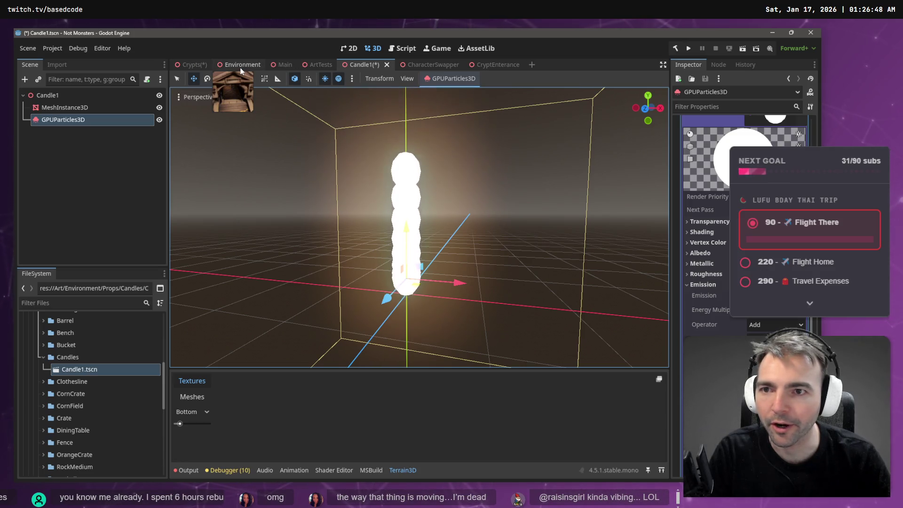
left_click(320, 64)
scroll(384, 122, "down", 8)
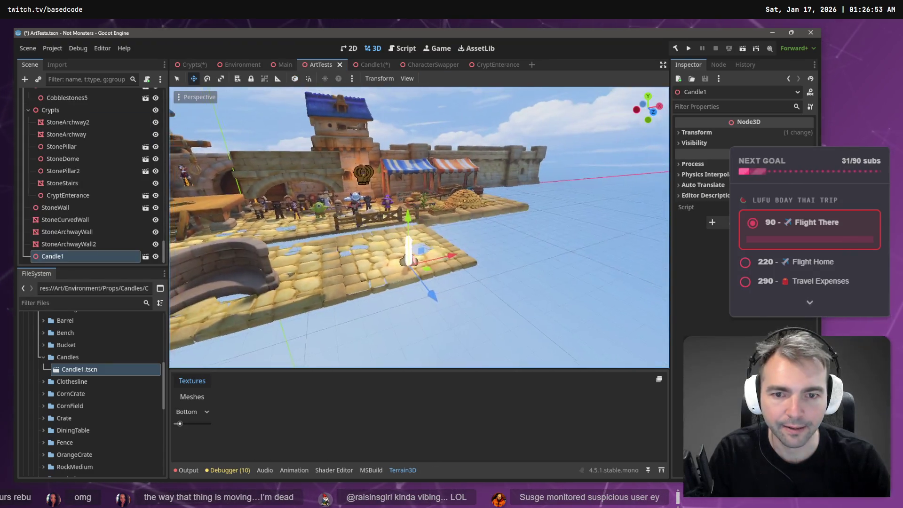
scroll(418, 226, "up", 5)
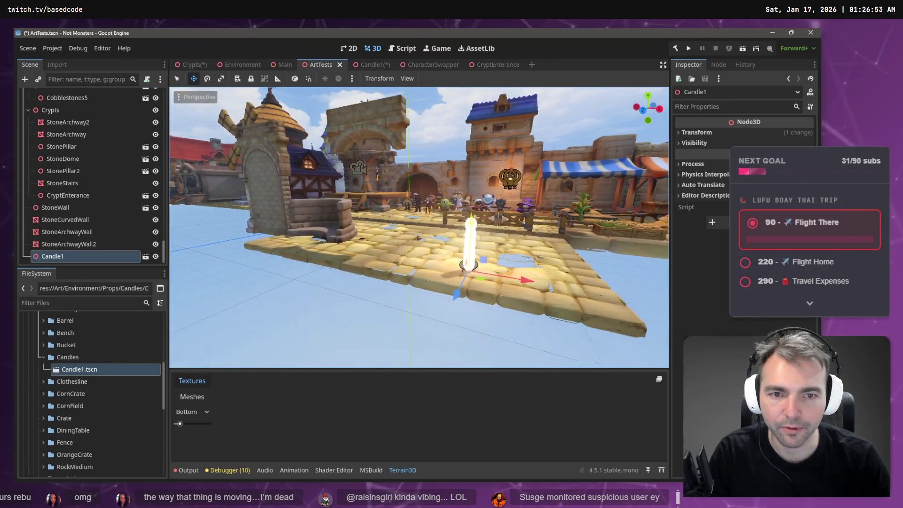
scroll(418, 226, "up", 5)
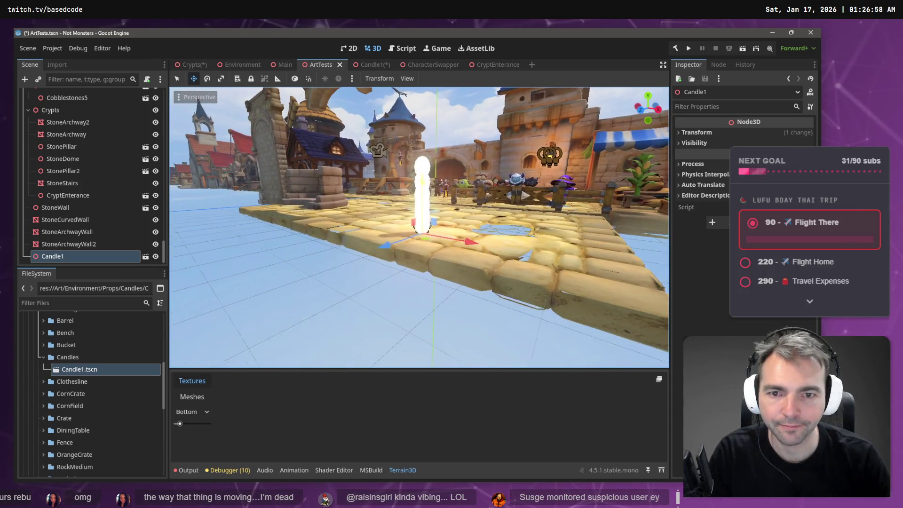
scroll(440, 159, "up", 5)
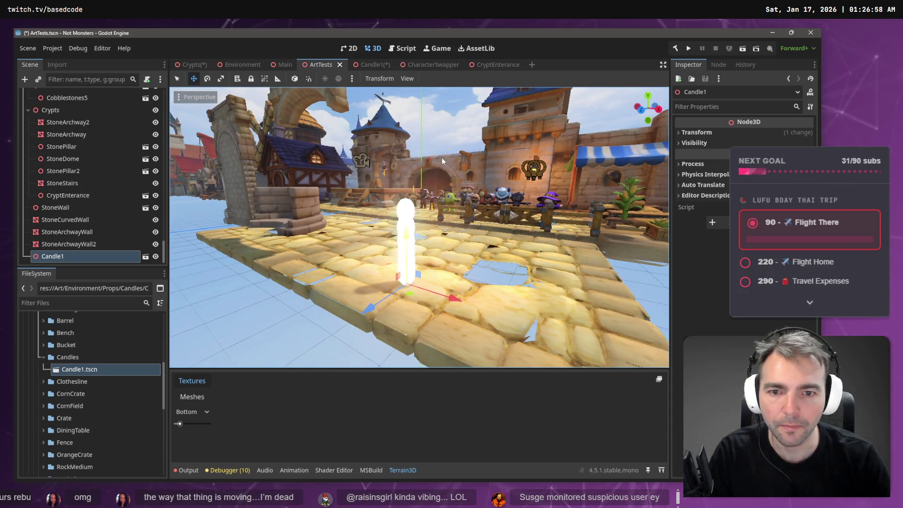
left_click(371, 67)
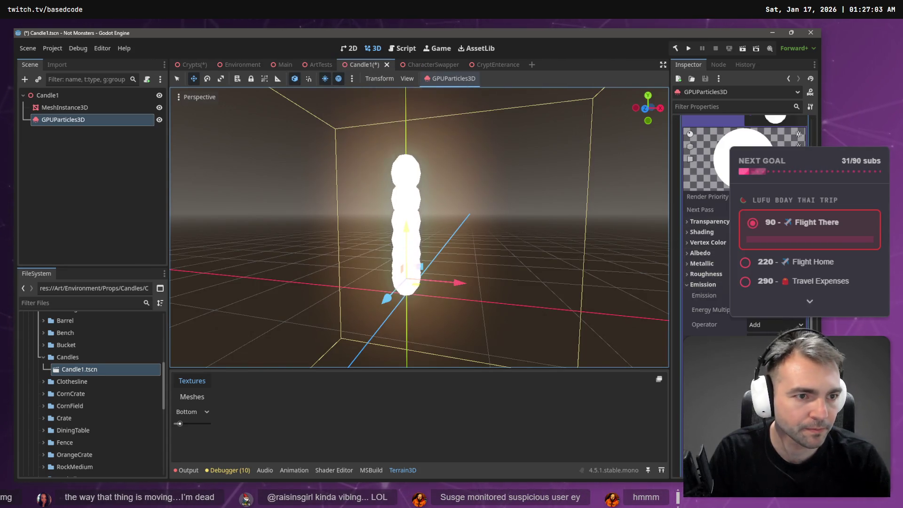
- Make the particle spheres narrower and shorter, undoing a trial shape change
scroll(703, 289, "up", 5)
scroll(702, 235, "up", 5)
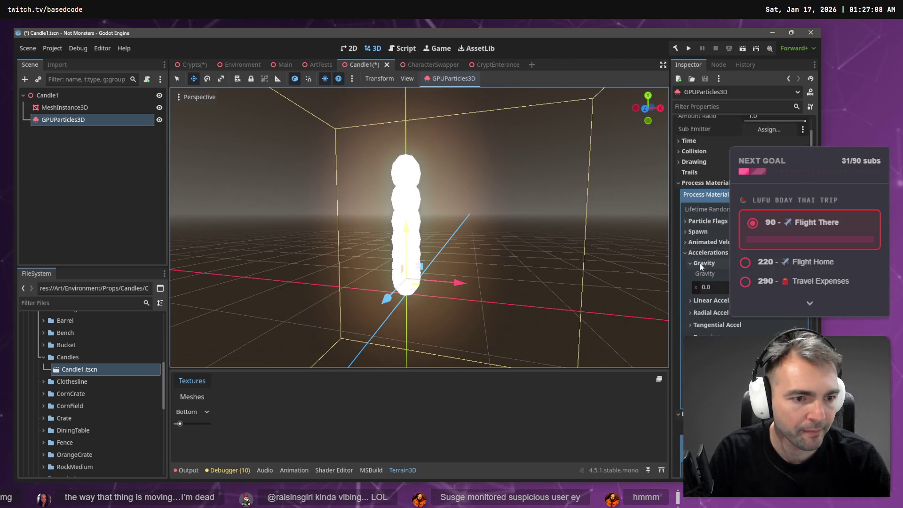
scroll(701, 264, "down", 5)
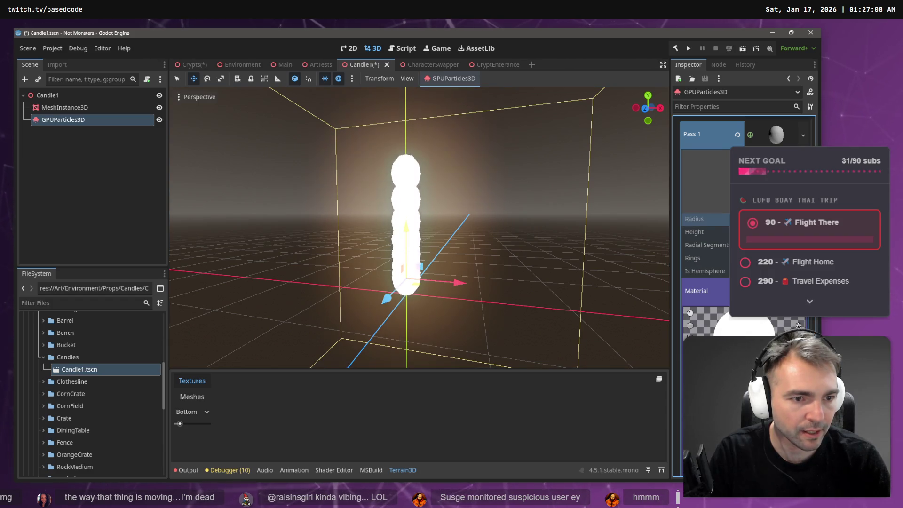
key("Return")
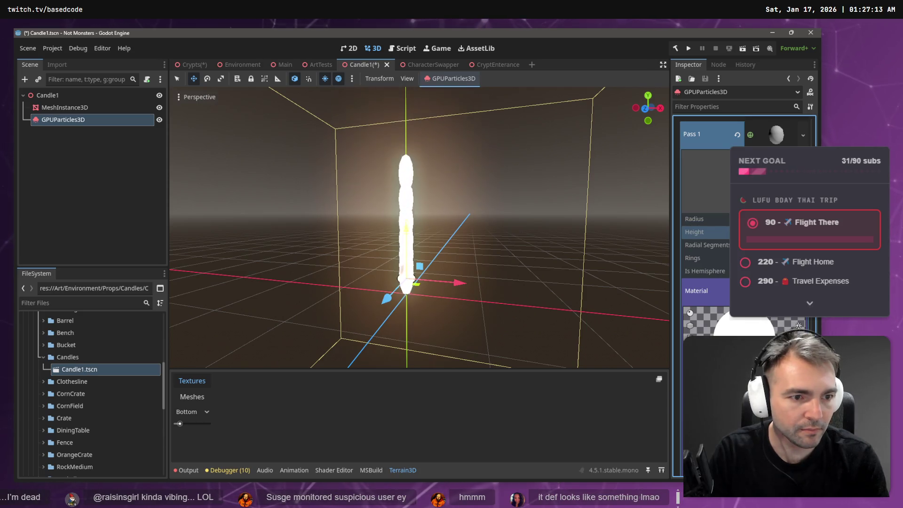
key("Return")
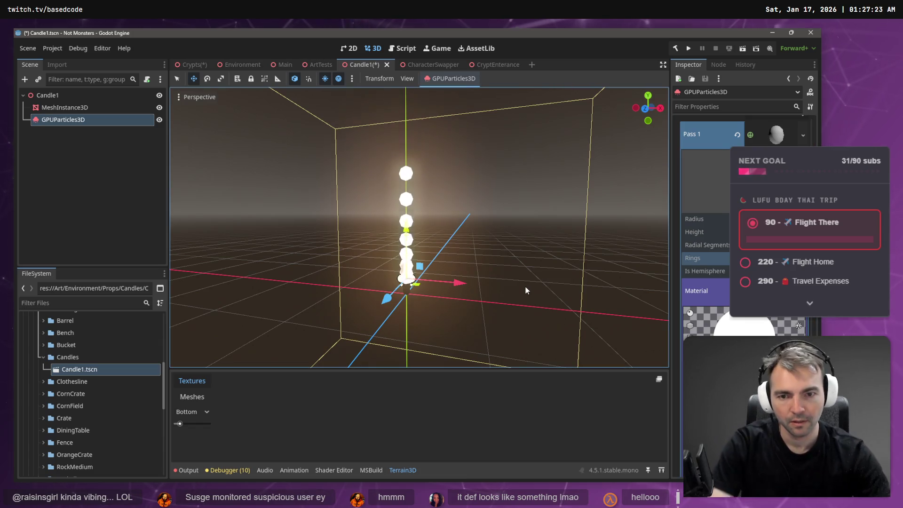
key("f")
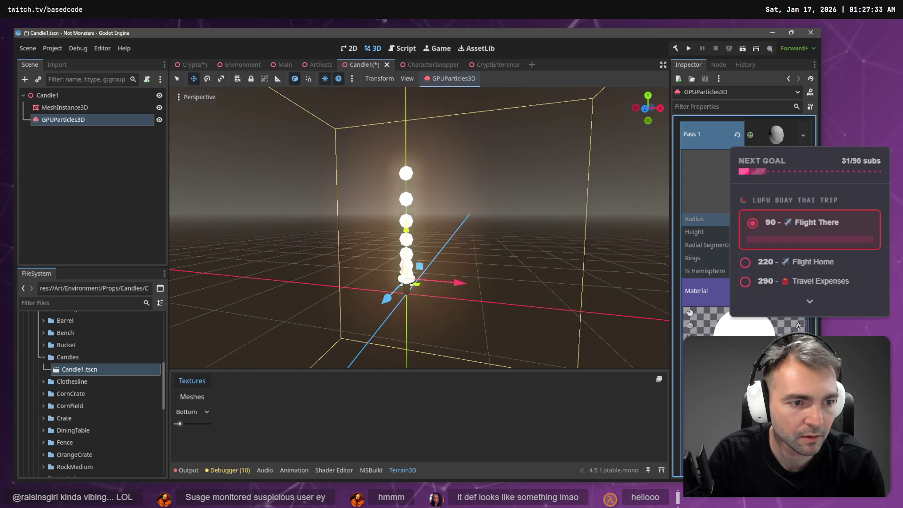
key("Return")
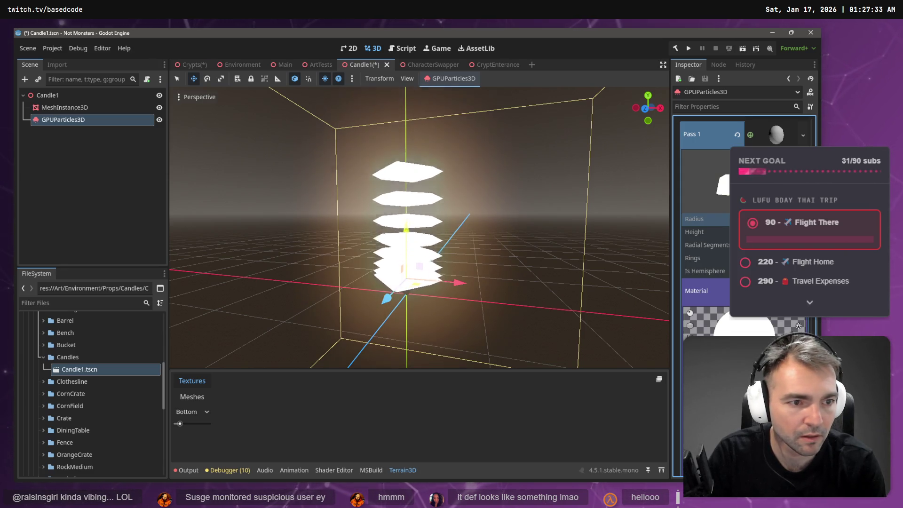
key("ctrl+z")
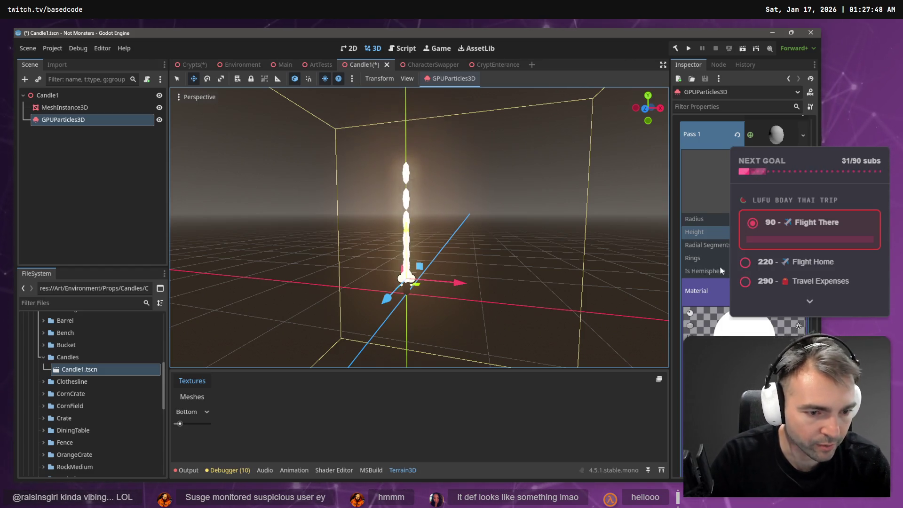
- Expand the material's Transparency section and review its mode options
scroll(721, 276, "down", 3)
left_click(726, 314)
scroll(743, 322, "down", 2)
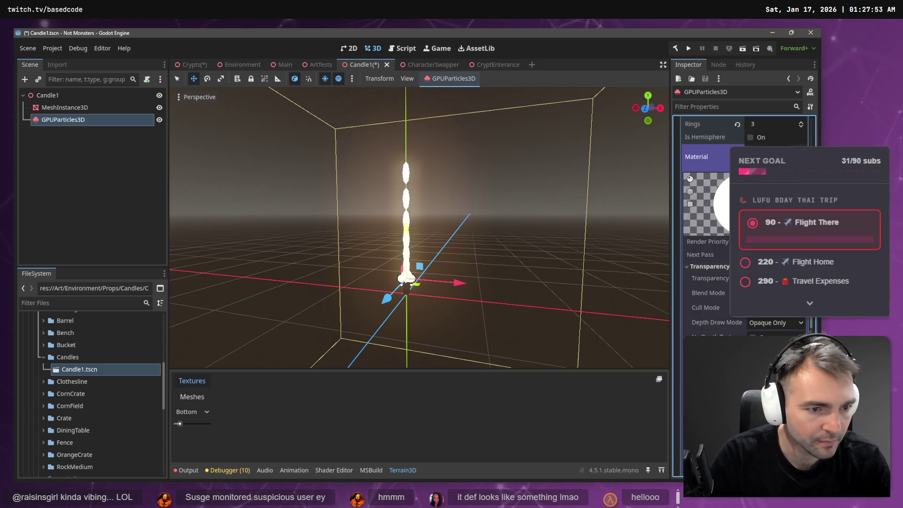
left_click(773, 278)
left_click(773, 328)
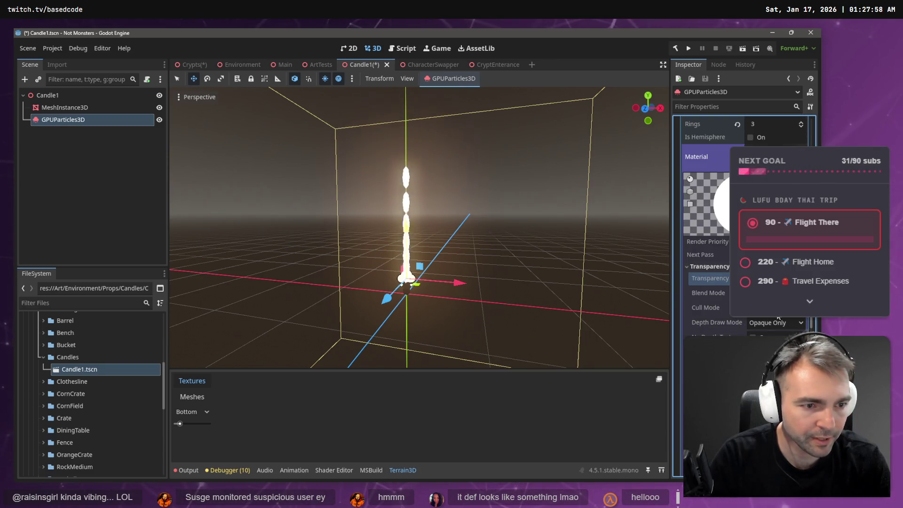
scroll(718, 301, "down", 4)
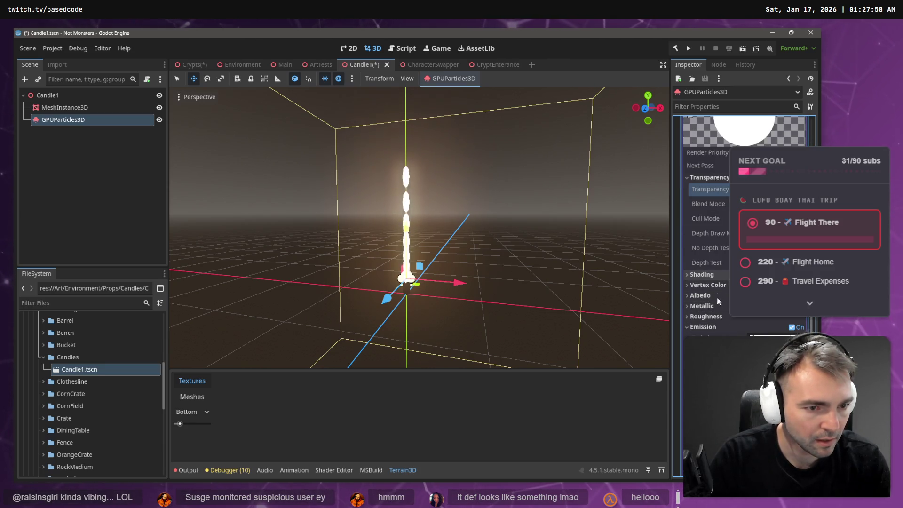
- Try an orange-brown albedo colour on the flame material
left_click(700, 295)
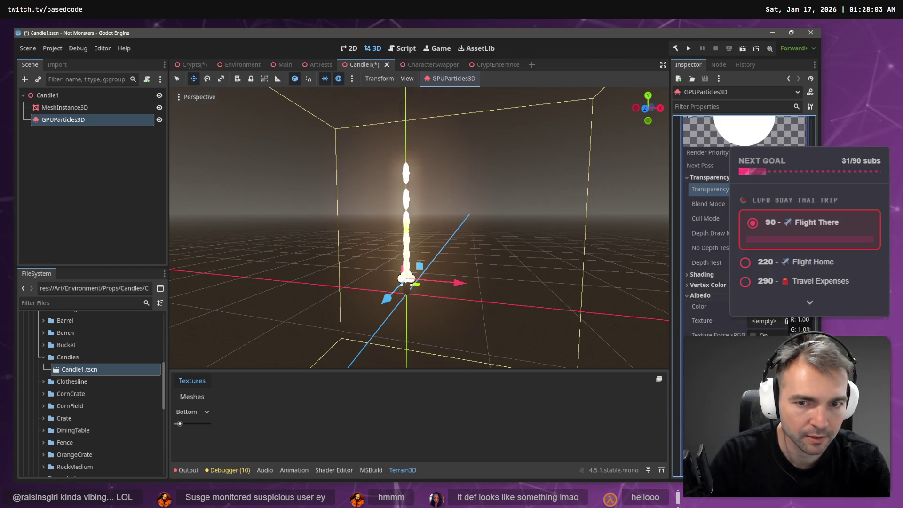
left_click(778, 306)
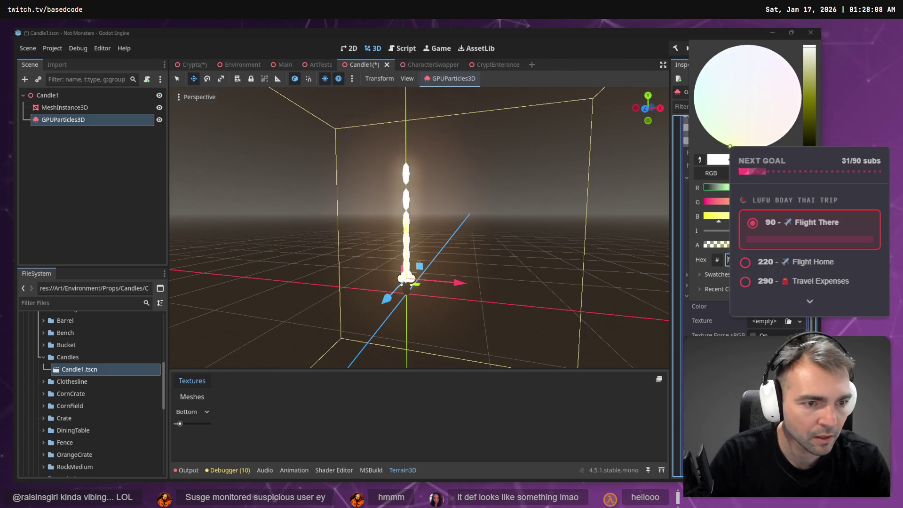
left_click(717, 260)
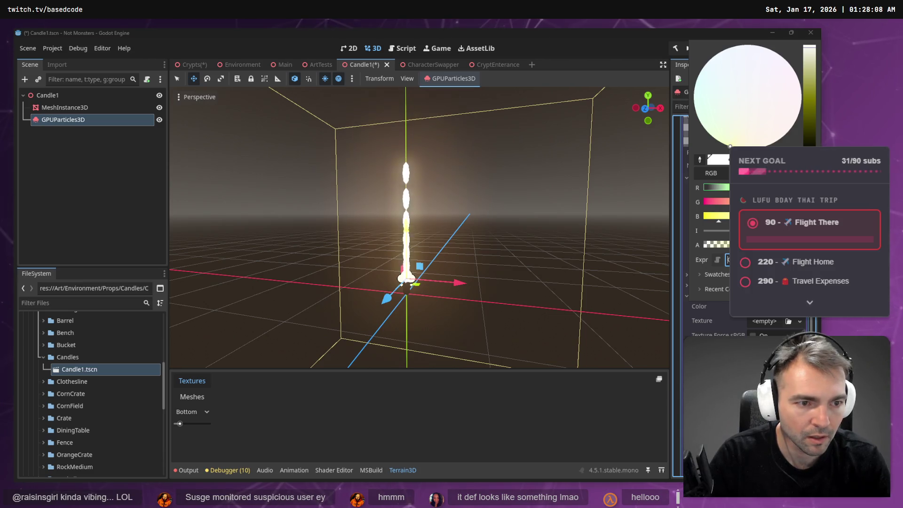
left_click(717, 259)
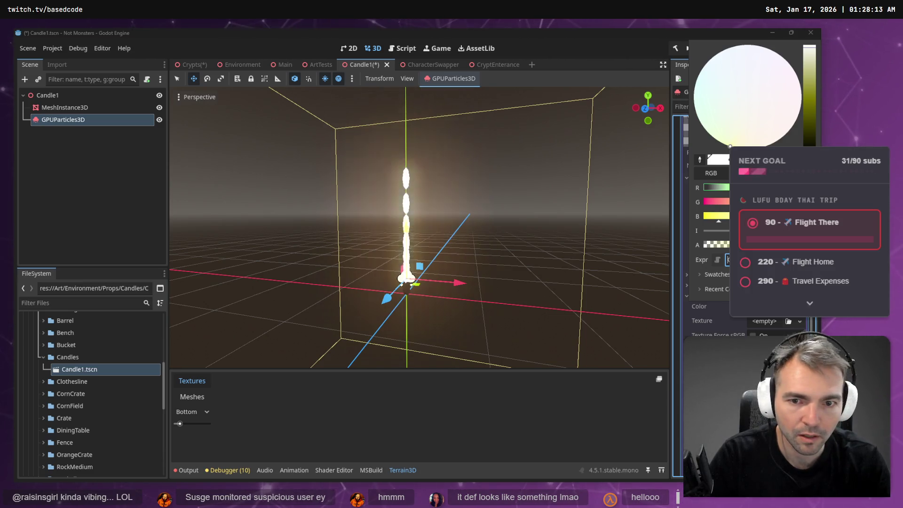
left_click(712, 217)
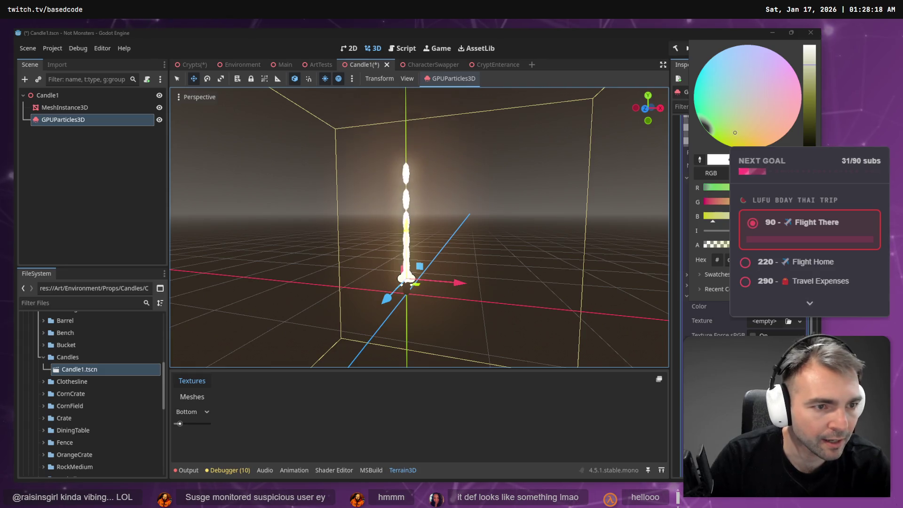
left_click(760, 139)
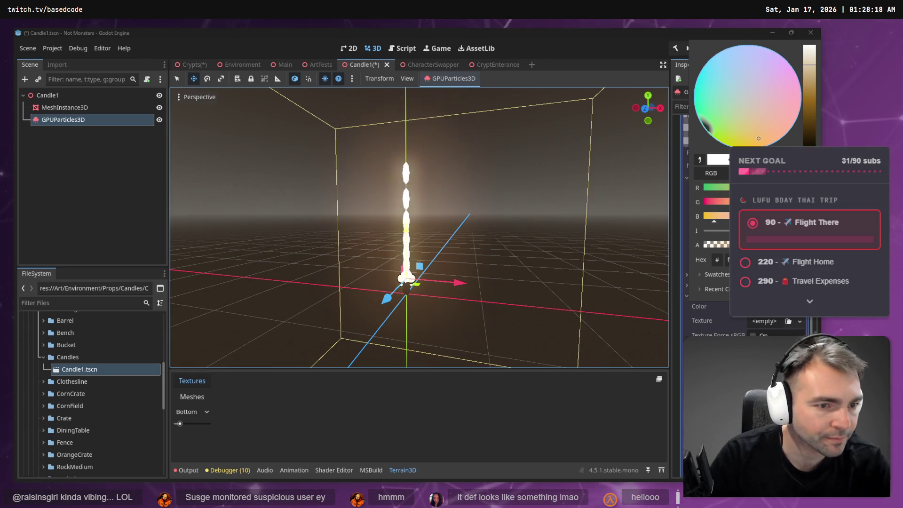
left_click(599, 49)
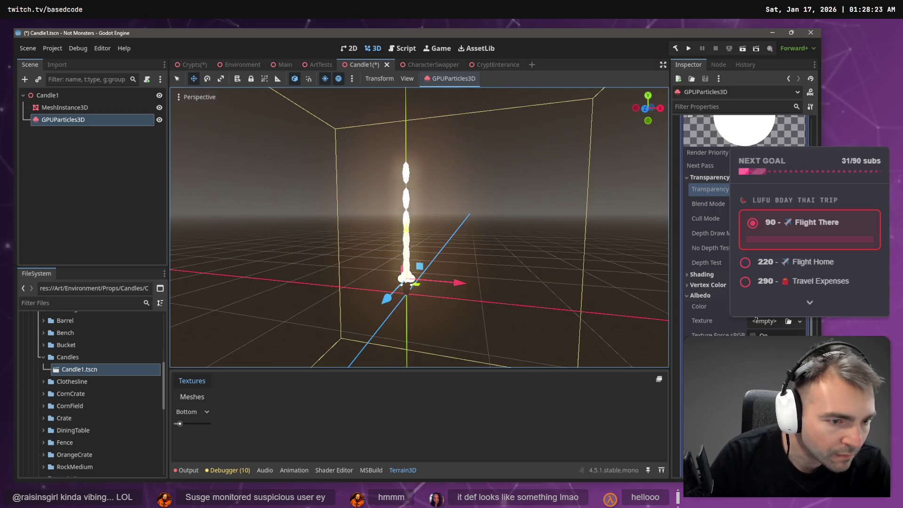
- Set the flame's albedo colour to saturated yellow and save Candle1.tscn
scroll(780, 333, "down", 3)
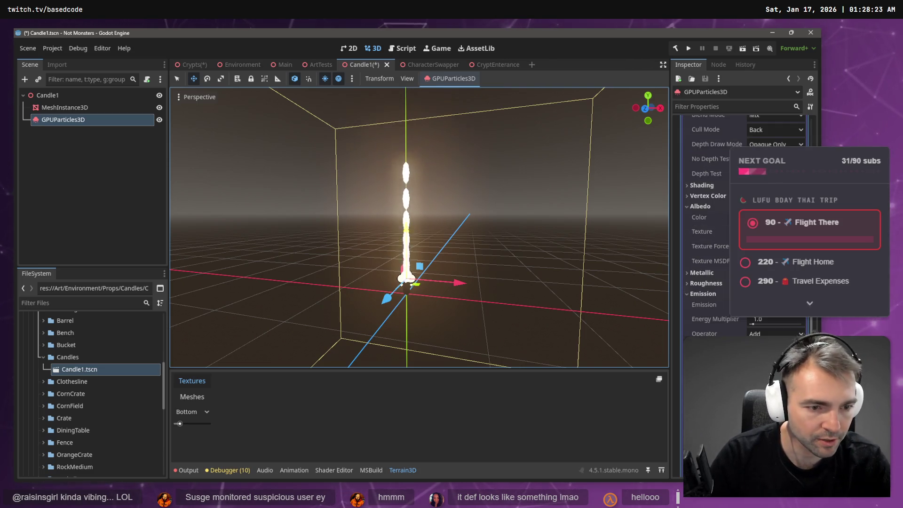
left_click(771, 216)
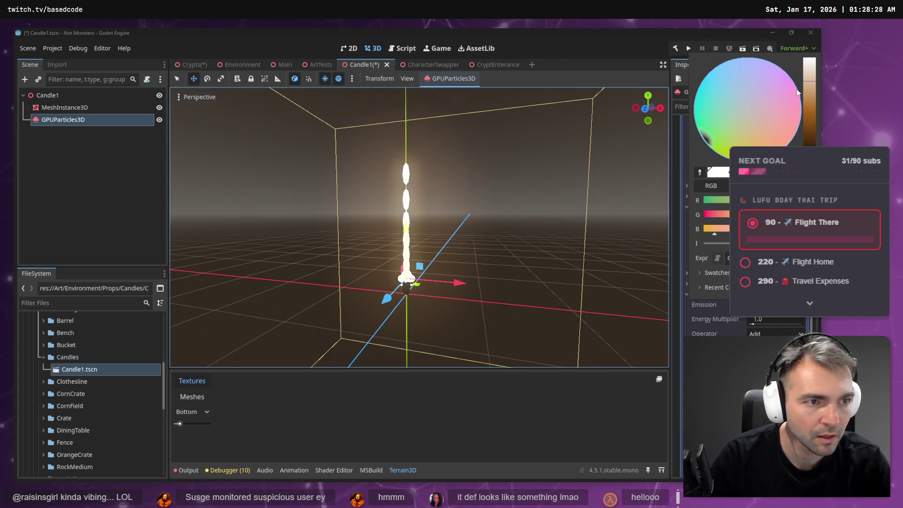
mouse_move(809, 94)
left_mouse_down()
mouse_move(812, 140)
mouse_move(808, 100)
mouse_move(810, 119)
mouse_move(809, 111)
left_mouse_up()
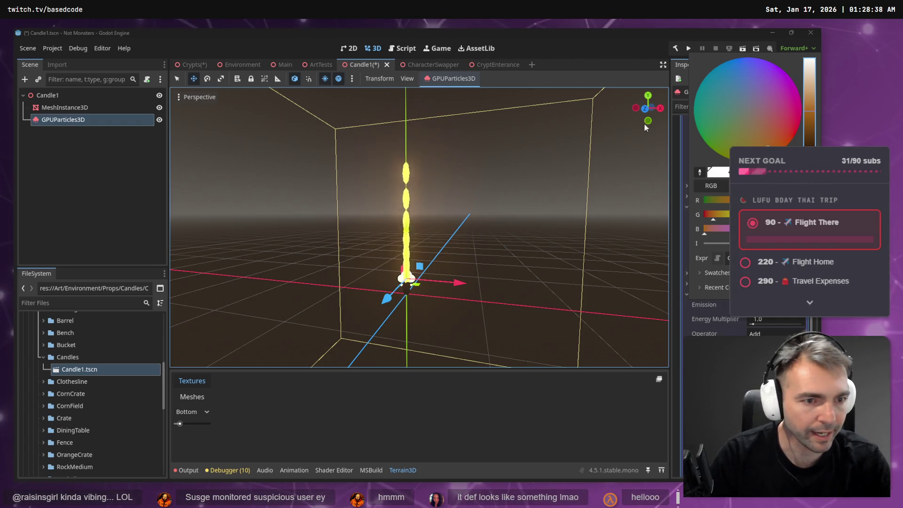
left_click(577, 39)
scroll(743, 225, "up", 10)
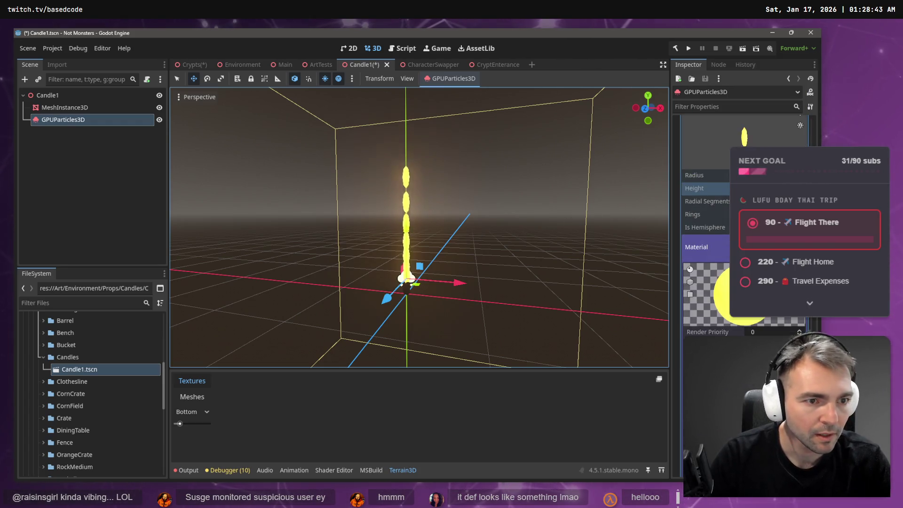
scroll(743, 226, "down", 10)
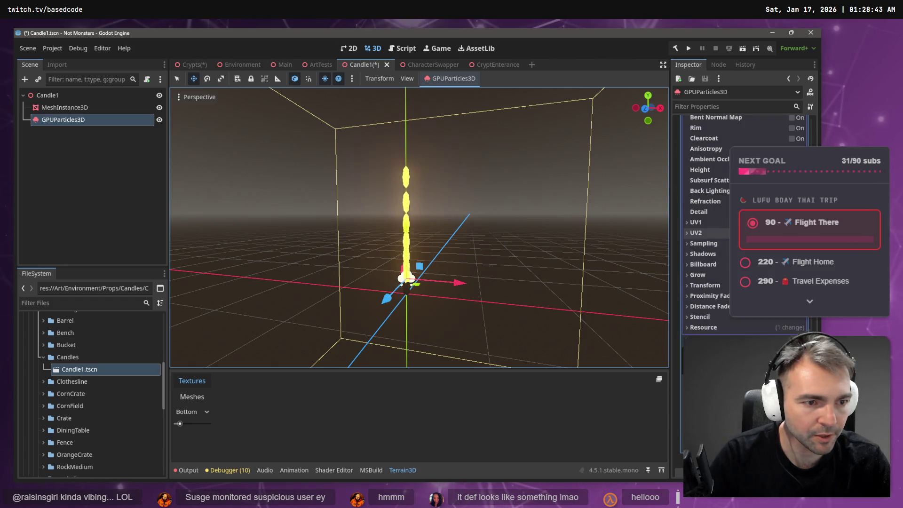
scroll(611, 247, "up", 3)
scroll(713, 261, "up", 3)
scroll(509, 234, "down", 3)
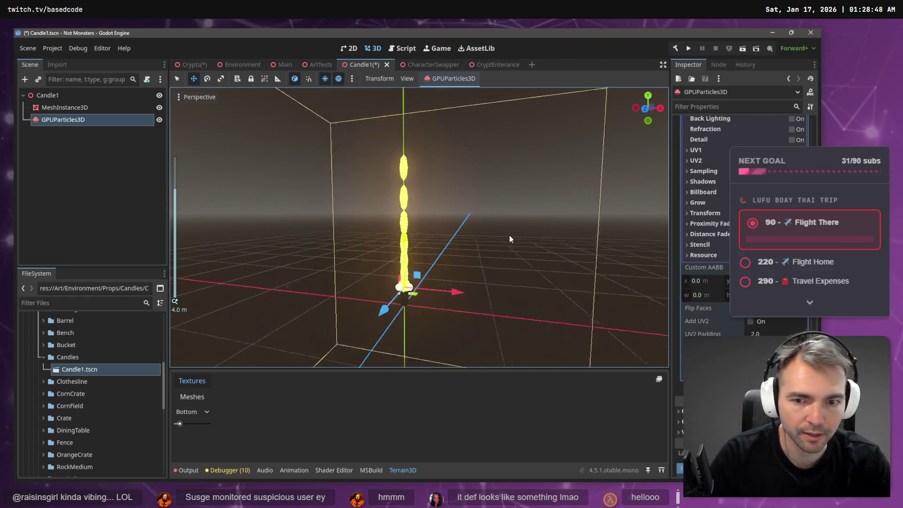
key("ctrl+s")
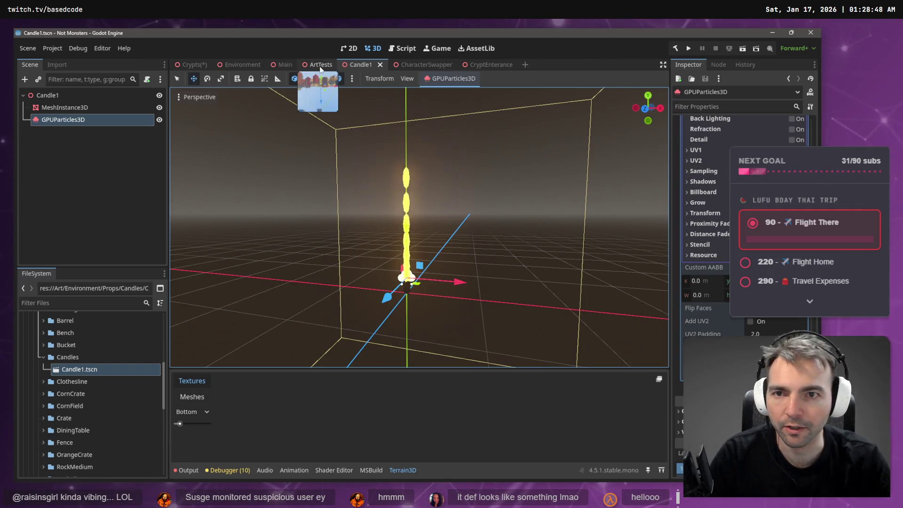
left_click(320, 64)
key("f")
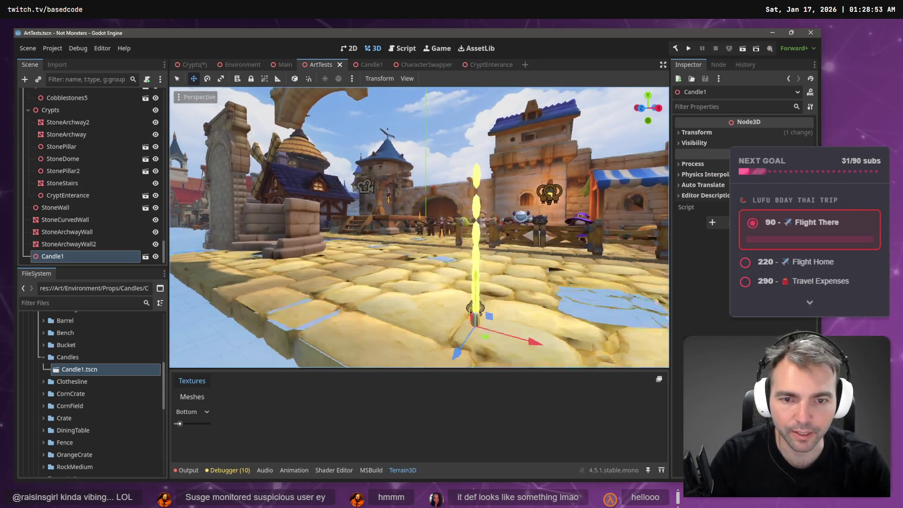
left_click(403, 153)
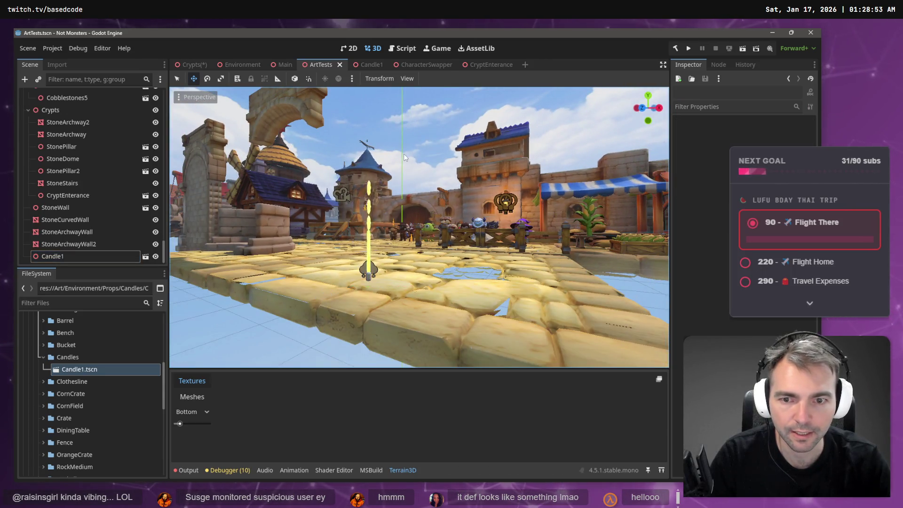
mouse_move(404, 153)
left_mouse_down()
mouse_move(449, 157)
mouse_move(421, 159)
left_mouse_up()
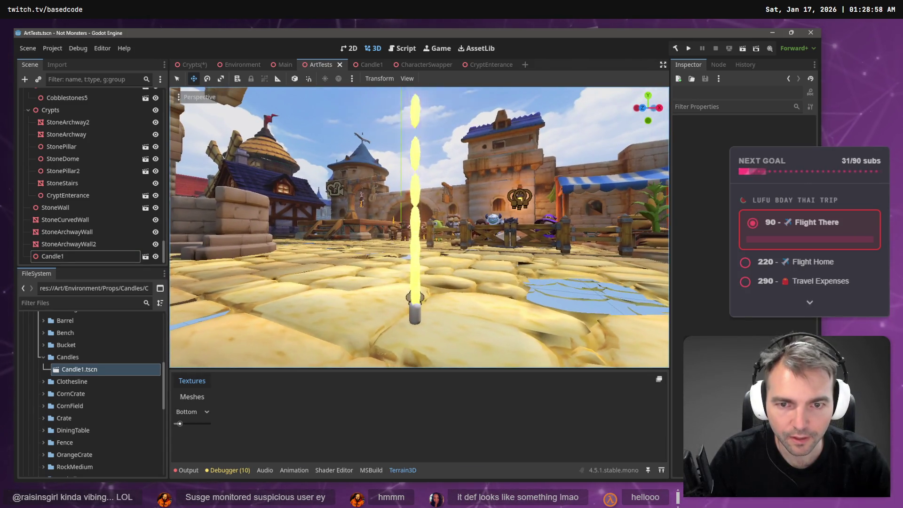
left_click(370, 64)
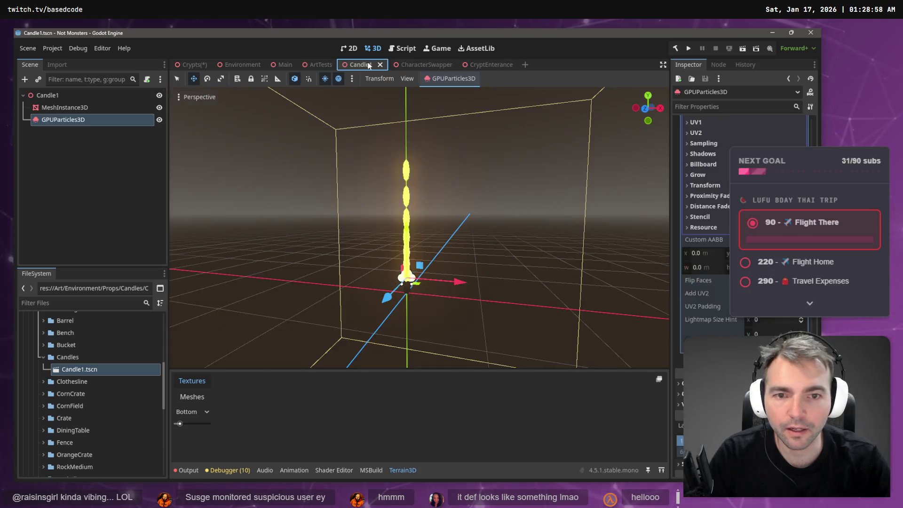
scroll(705, 236, "up", 10)
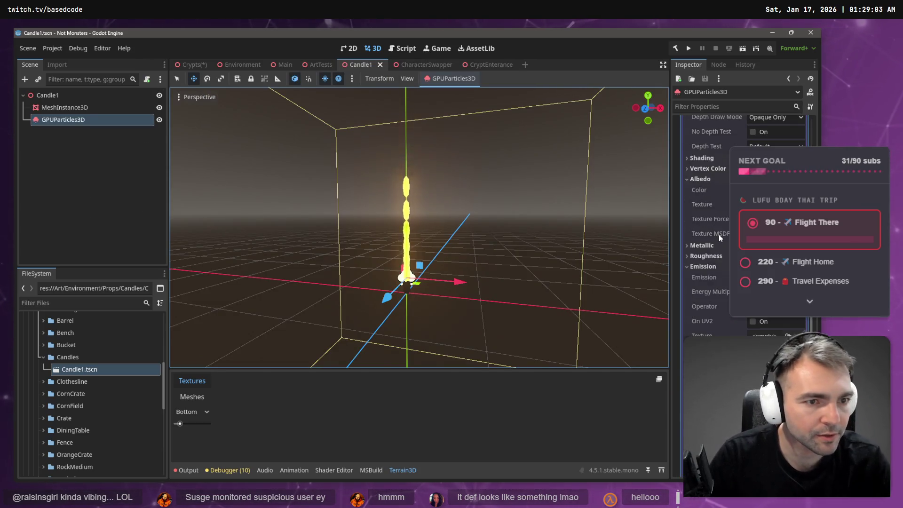
scroll(717, 232, "up", 5)
scroll(722, 233, "up", 5)
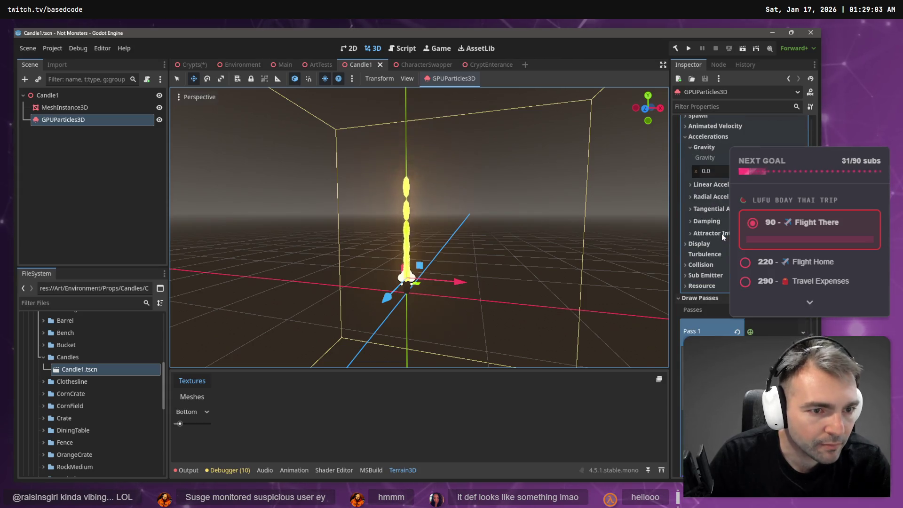
scroll(722, 249, "up", 5)
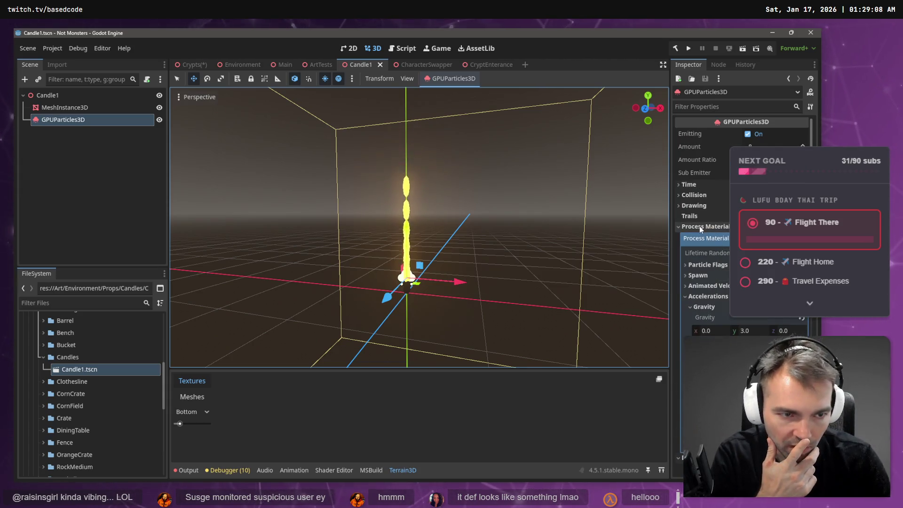
scroll(718, 251, "down", 2)
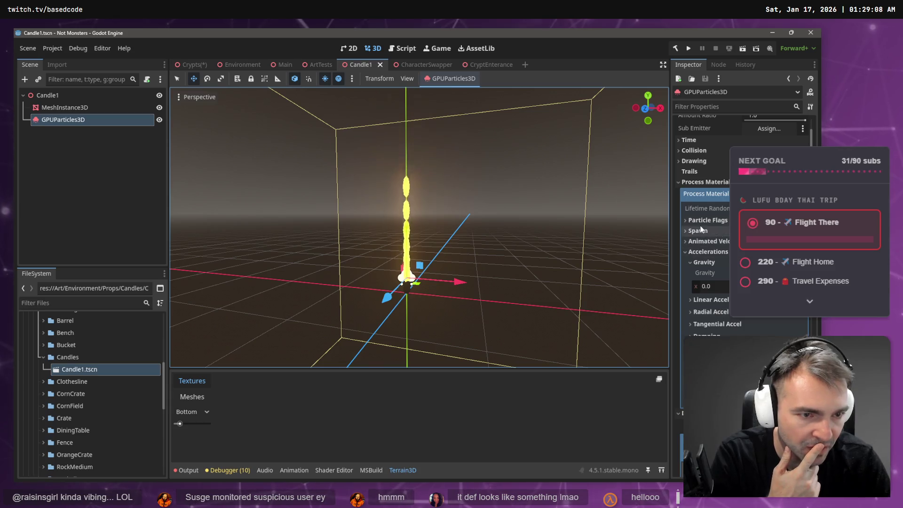
left_click(701, 230)
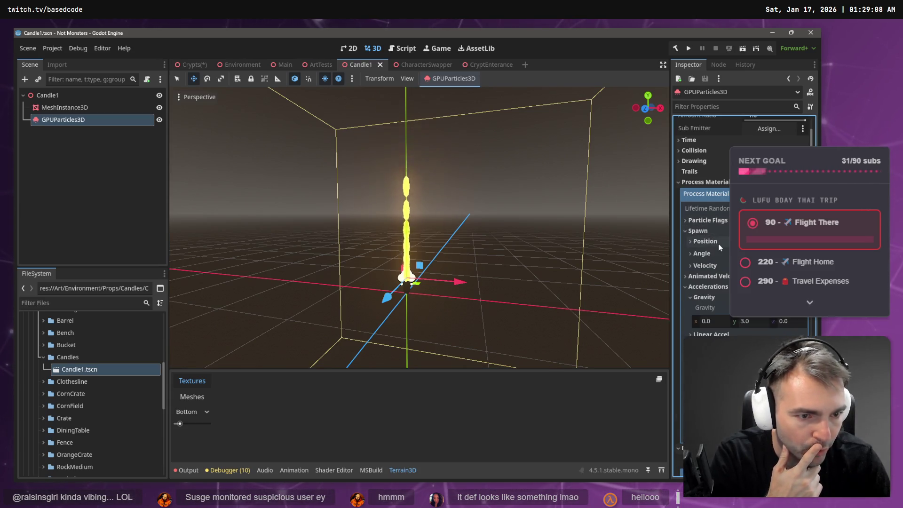
left_click(699, 230)
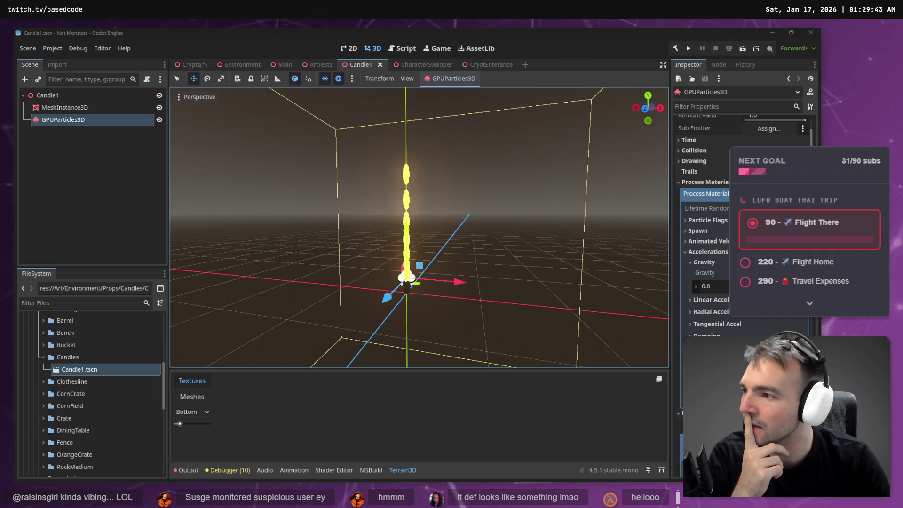
left_click(715, 302)
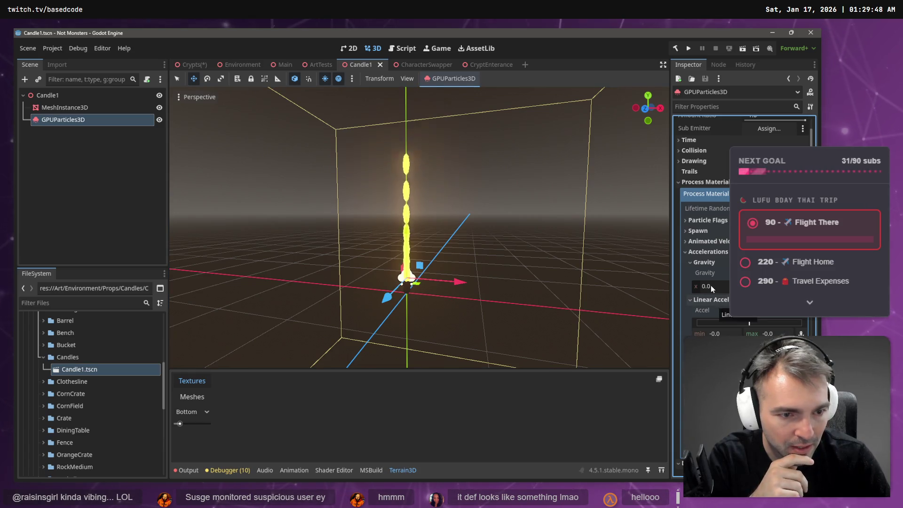
left_click(700, 252)
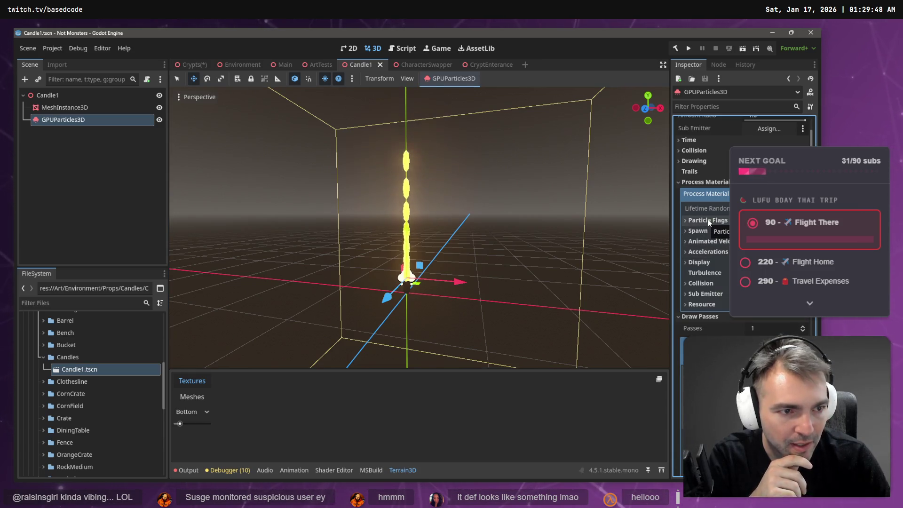
scroll(711, 165, "up", 3)
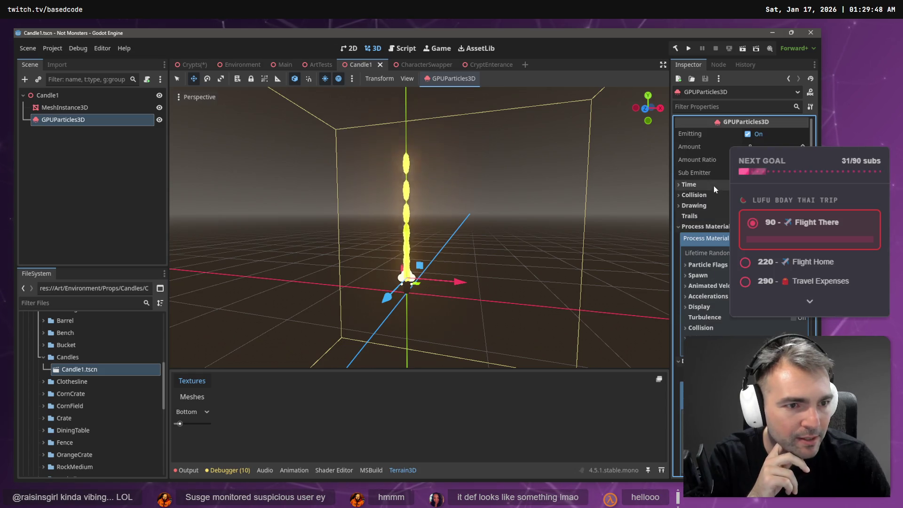
left_click(765, 146)
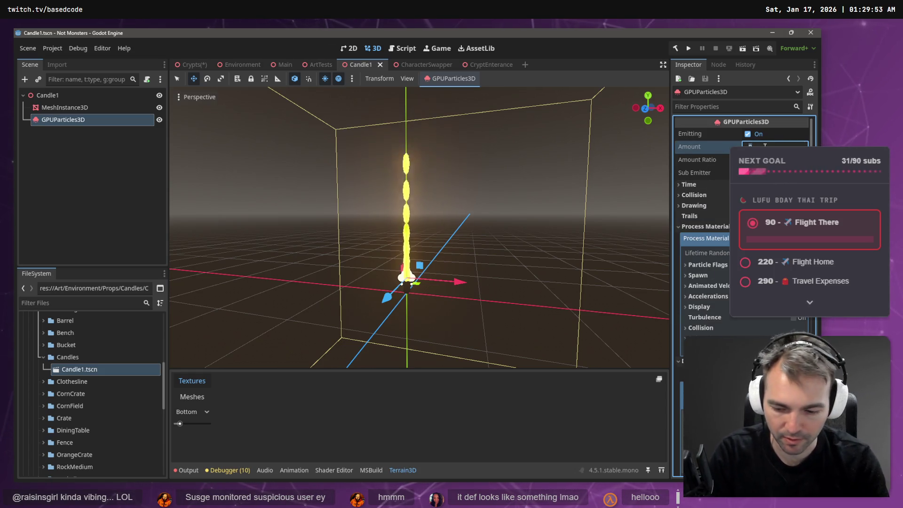
- Set the particle Amount to 2 and frame the emitter in the viewport
type("2")
key("Return")
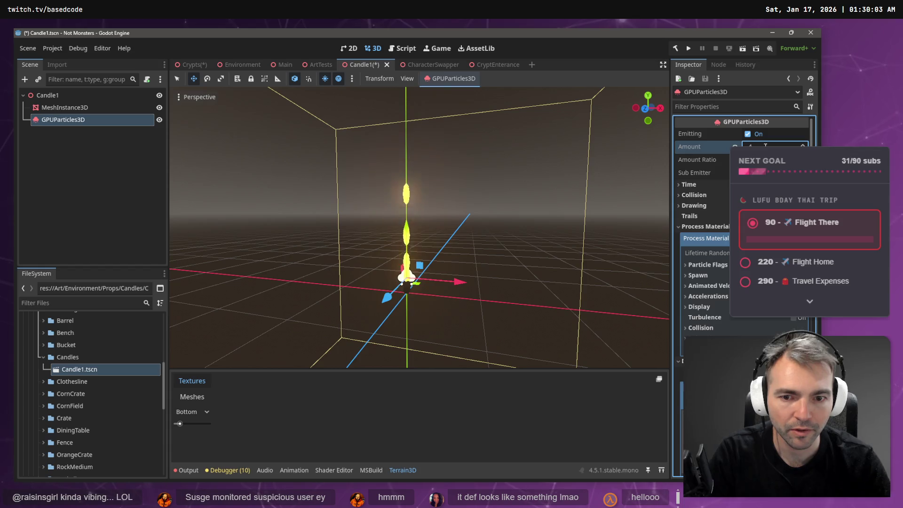
type("2")
key("Return")
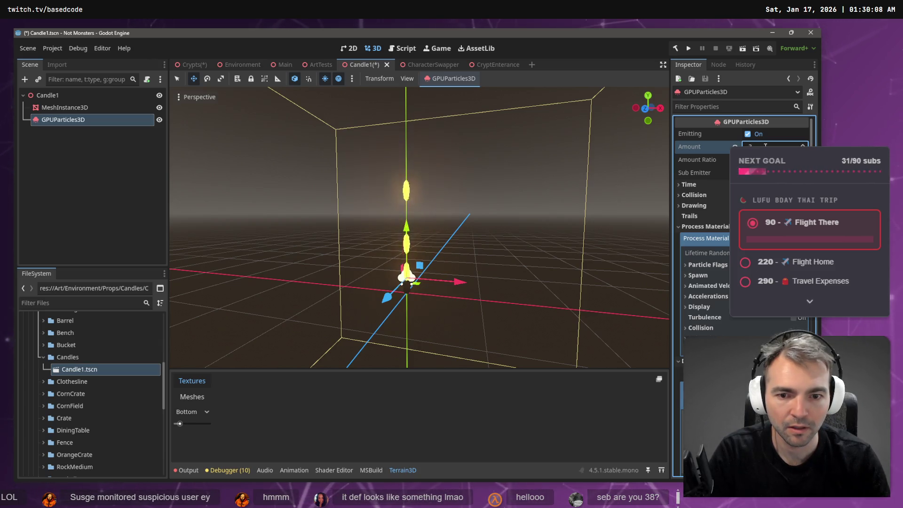
key("f")
scroll(419, 226, "down", 5)
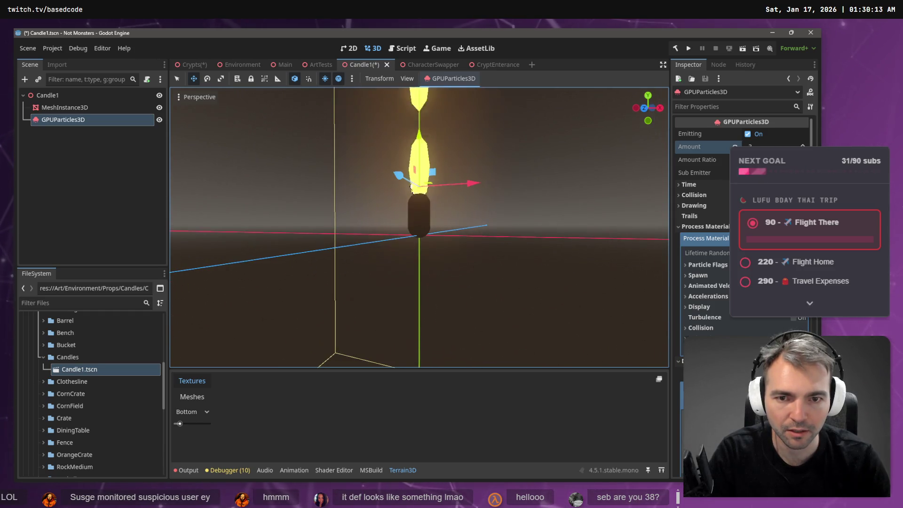
left_click_drag(477, 265, 477, 265)
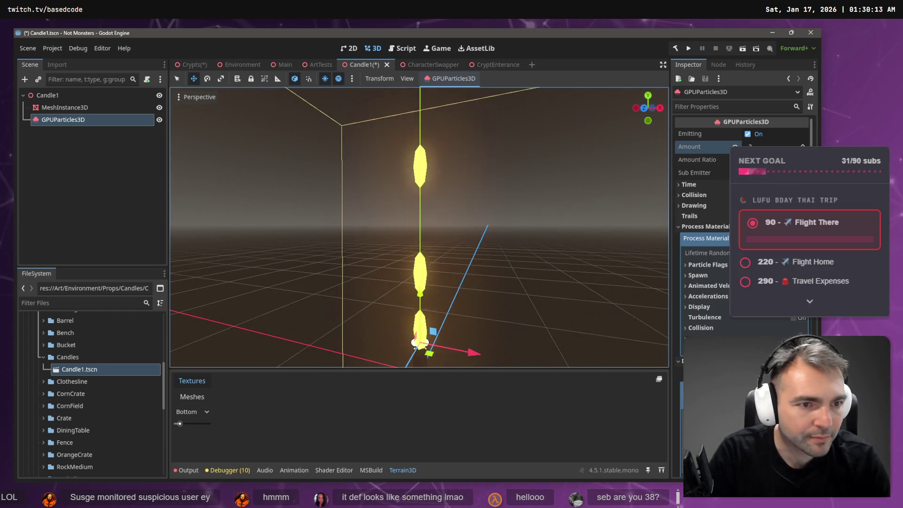
- Lower the particles' Lifetime under Time for one compact flame
left_click(706, 186)
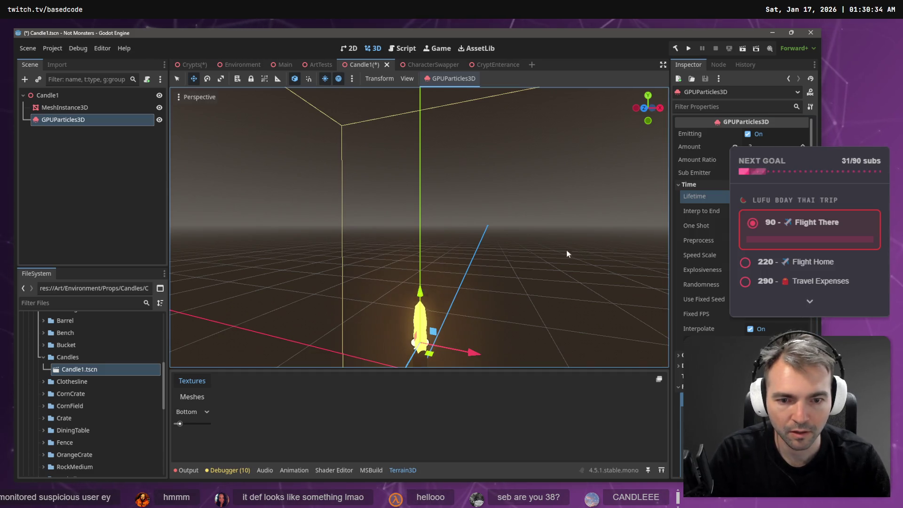
key("f")
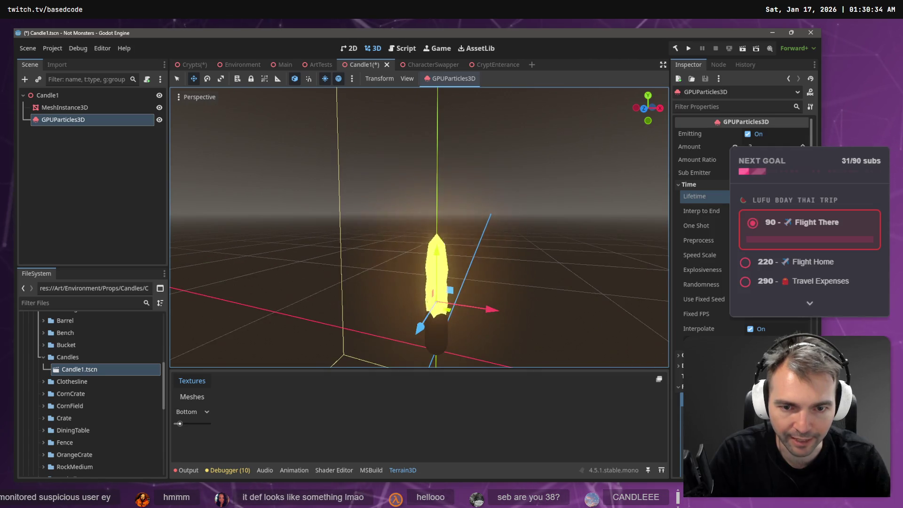
scroll(419, 226, "up", 2)
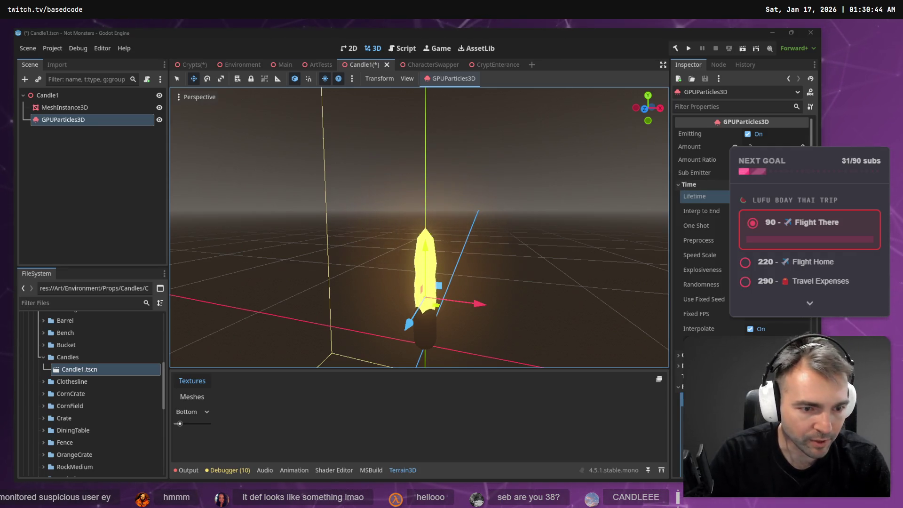
scroll(703, 282, "down", 3)
scroll(703, 322, "down", 6)
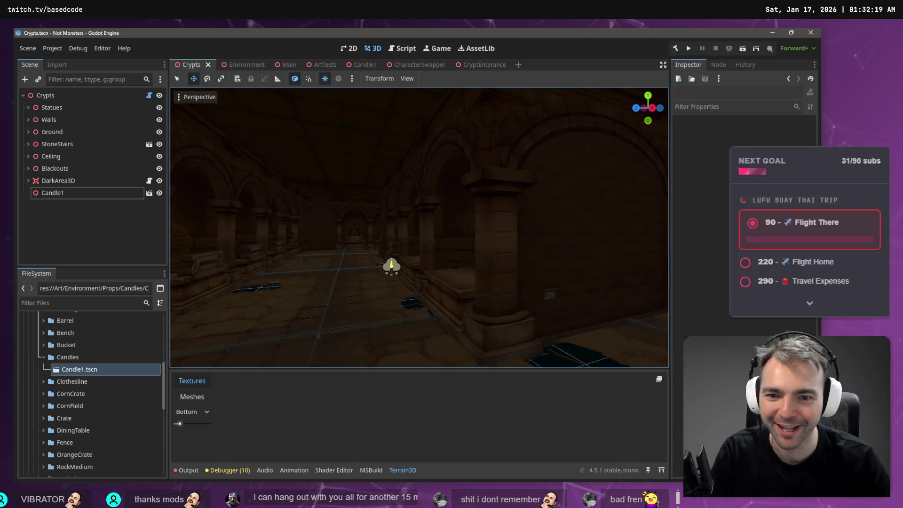
- Fly around the crypt candle, then return to Candle1 and open its root node's menu
key("f")
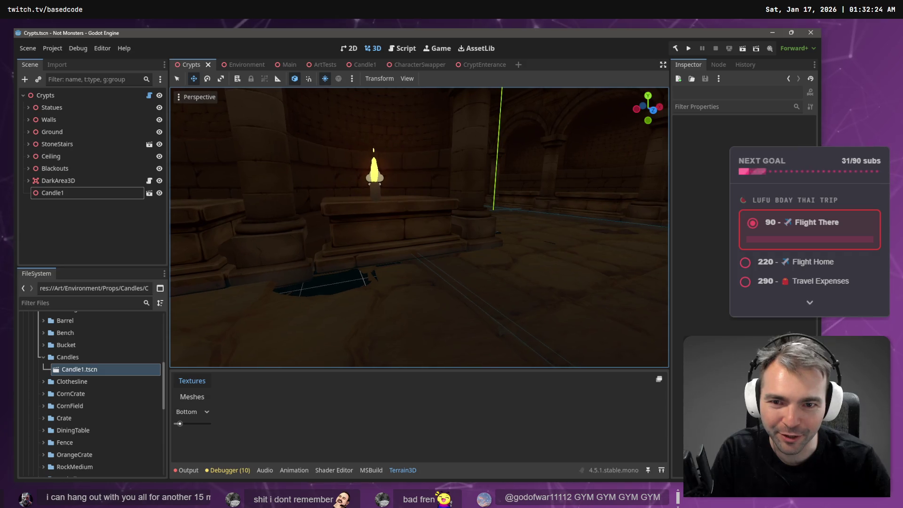
key("s")
left_click_drag(419, 225, 411, 94)
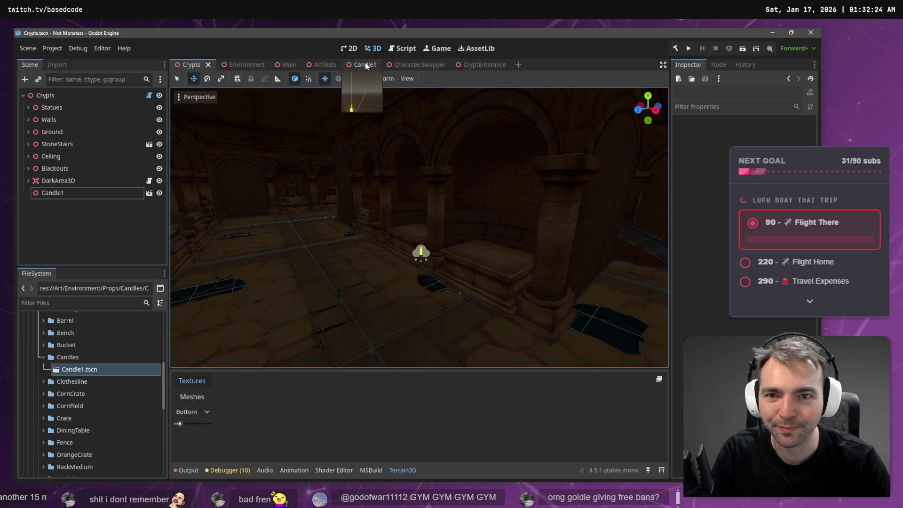
left_click(362, 65)
right_click(62, 97)
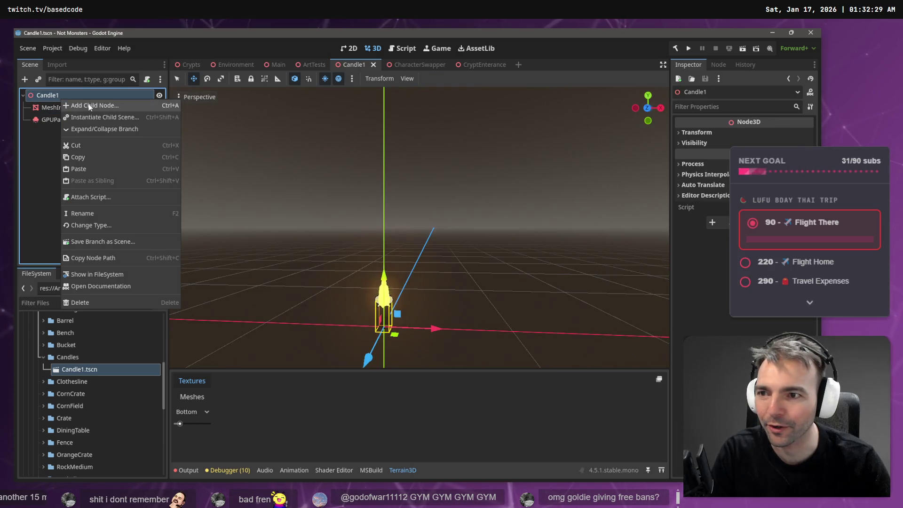
- Search 'Light' in Create New Node and add an OmniLight3D child under Candle1
left_click(100, 106)
type("Light")
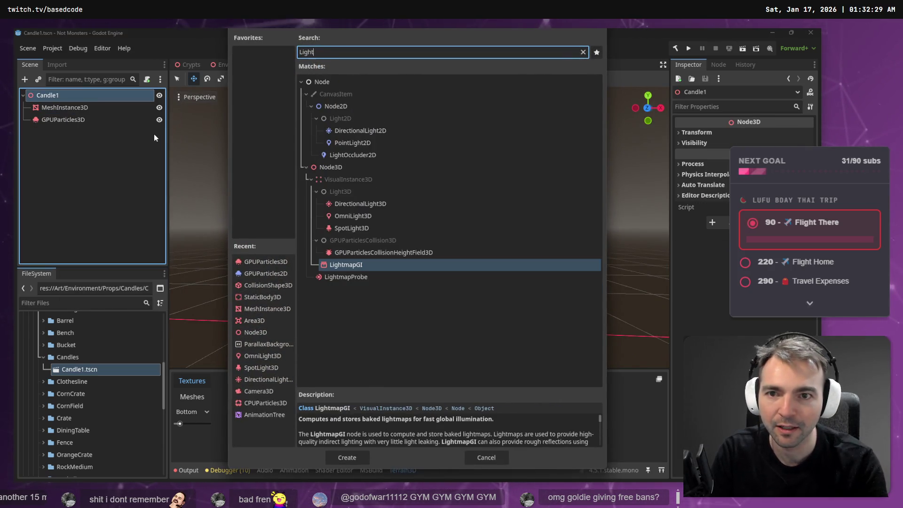
left_click(368, 218)
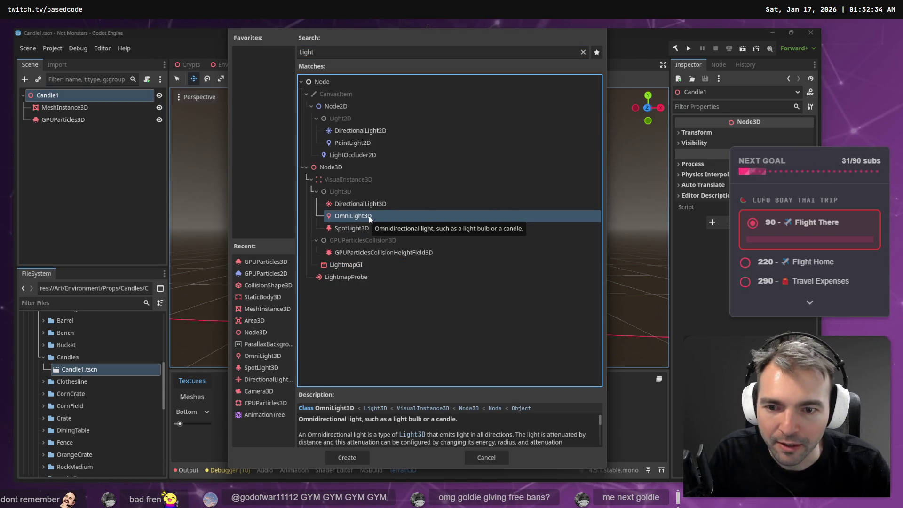
double_click(368, 217)
scroll(500, 292, "down", 5)
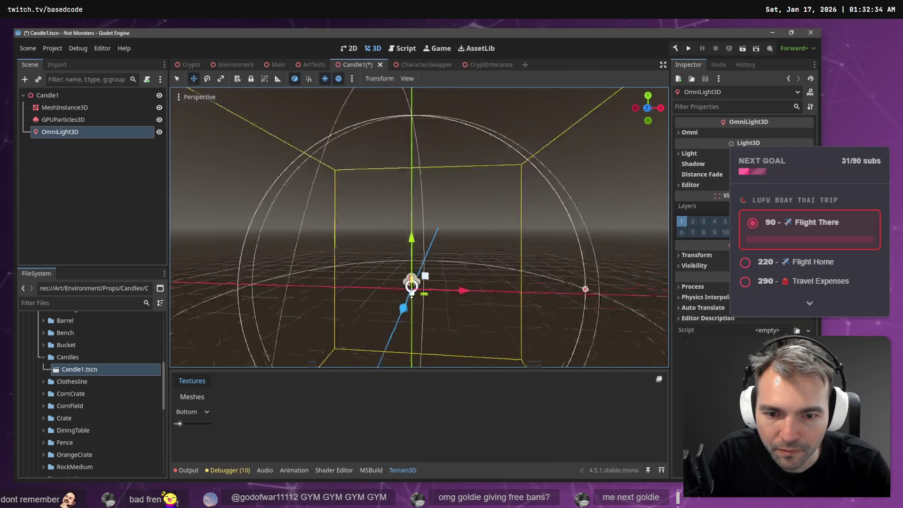
- Eyedrop the flame's yellow as the OmniLight3D colour, then save Candle1.tscn
left_click(689, 154)
mouse_move(504, 224)
left_mouse_down()
mouse_move(451, 215)
mouse_move(451, 193)
left_mouse_up()
mouse_move(424, 306)
left_mouse_down()
mouse_move(430, 365)
mouse_move(471, 329)
left_mouse_up()
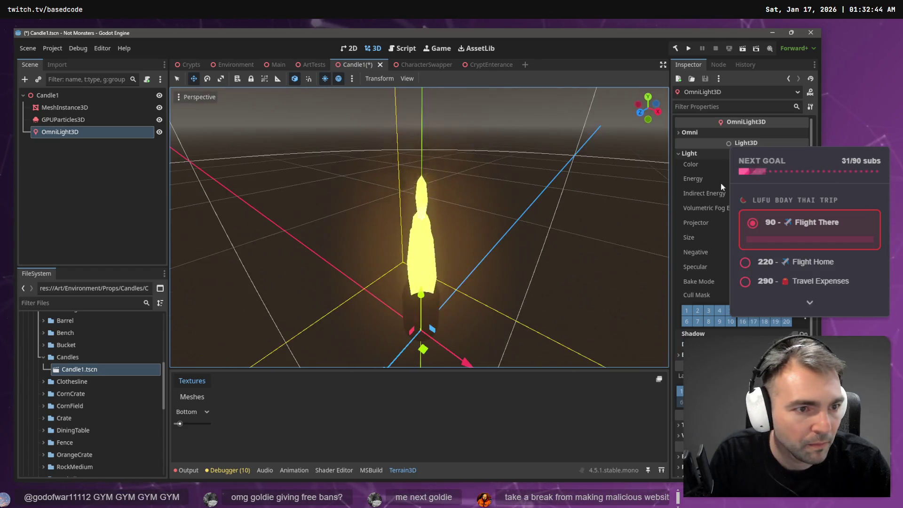
left_click(771, 164)
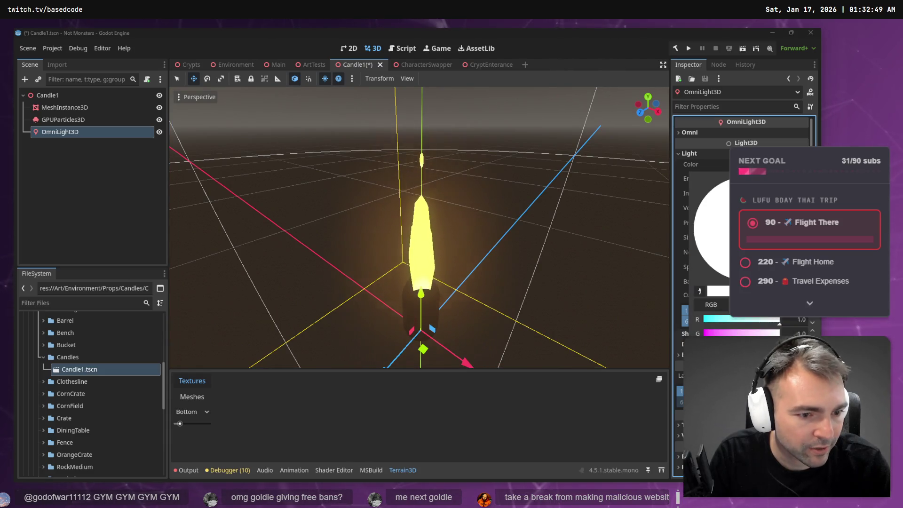
left_click(700, 293)
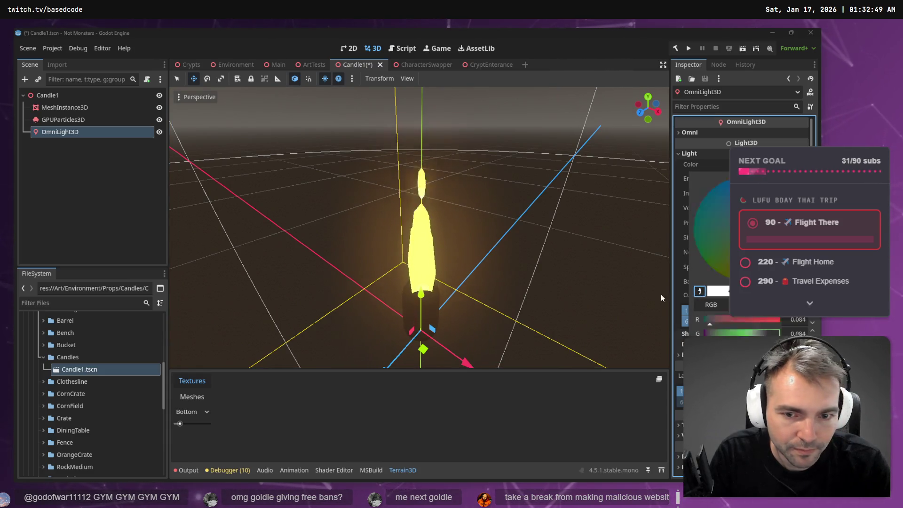
left_click(434, 259)
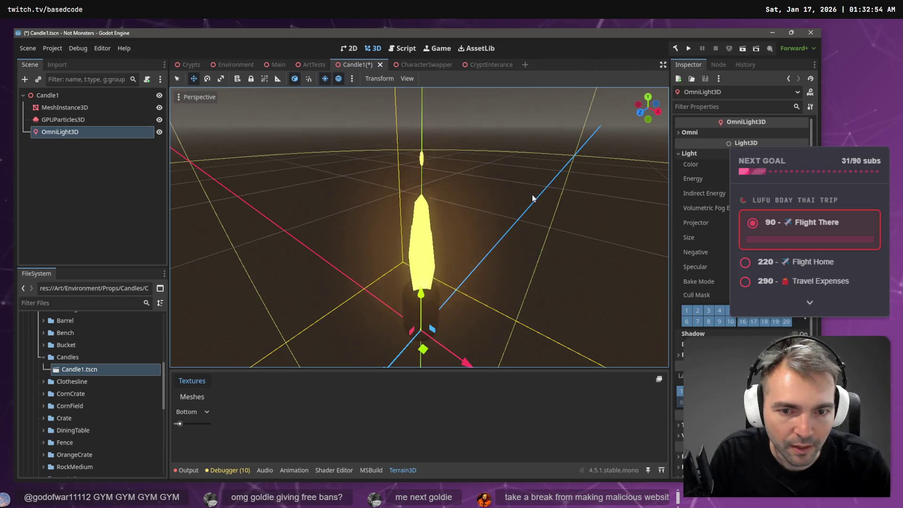
scroll(529, 188, "down", 5)
key("ctrl+s")
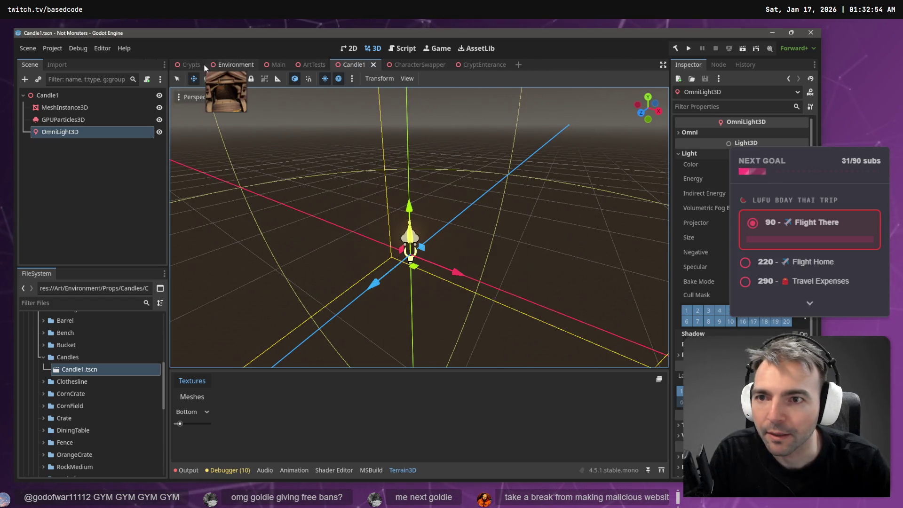
- Look over the Crypts and CryptEnterance scenes, then return to Candle1 and save it
left_click(189, 65)
left_click_drag(346, 135, 343, 128)
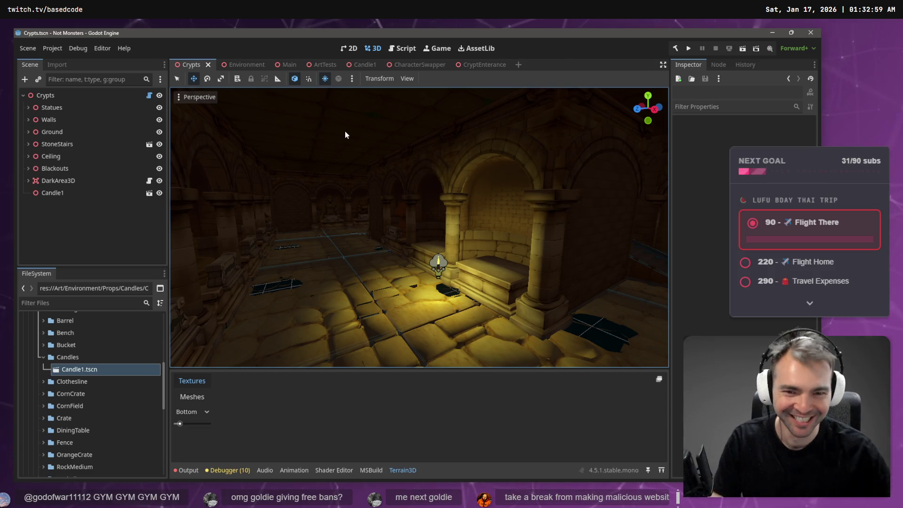
left_click(477, 65)
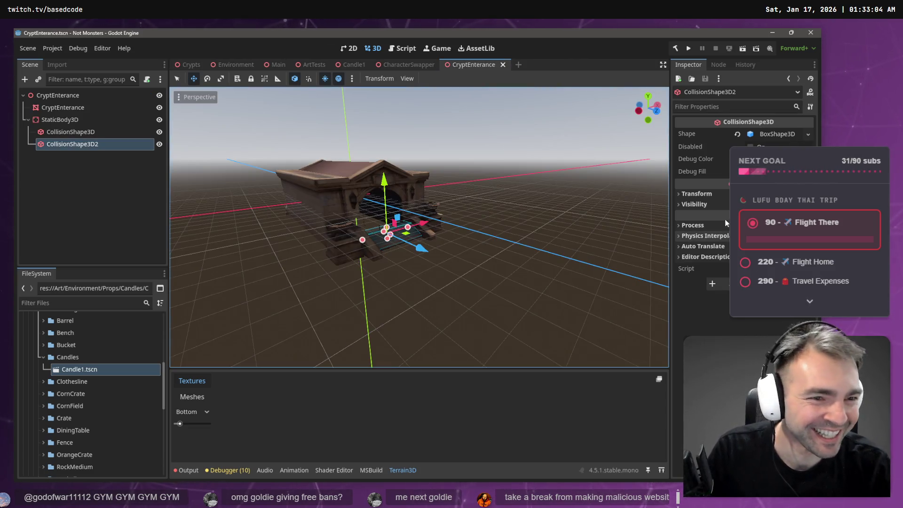
left_click(352, 65)
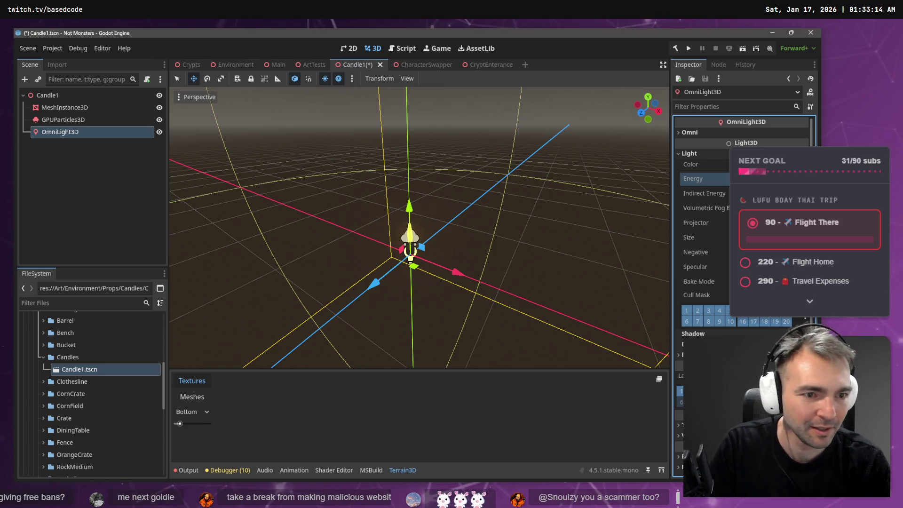
key("ctrl+s")
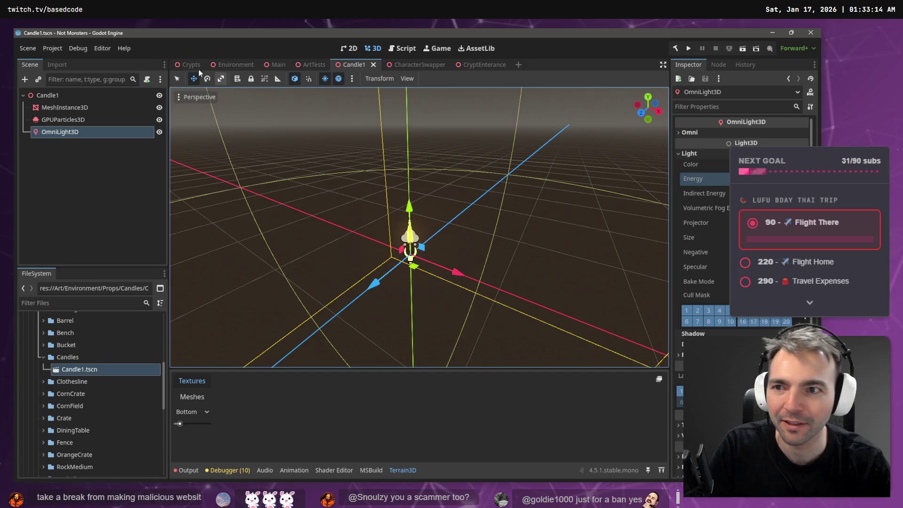
- Adjust the OmniLight3D Energy value in Candle1 and save the scene
left_click(188, 65)
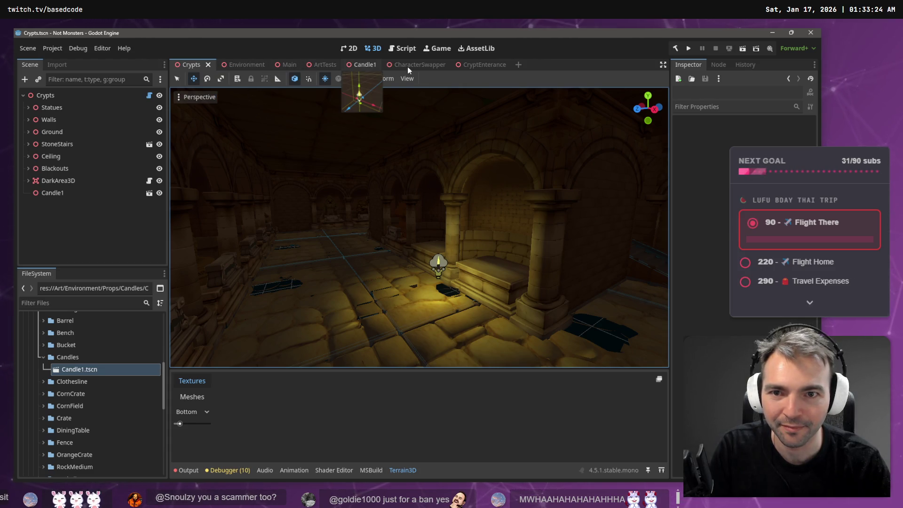
left_click(358, 65)
left_click(693, 179)
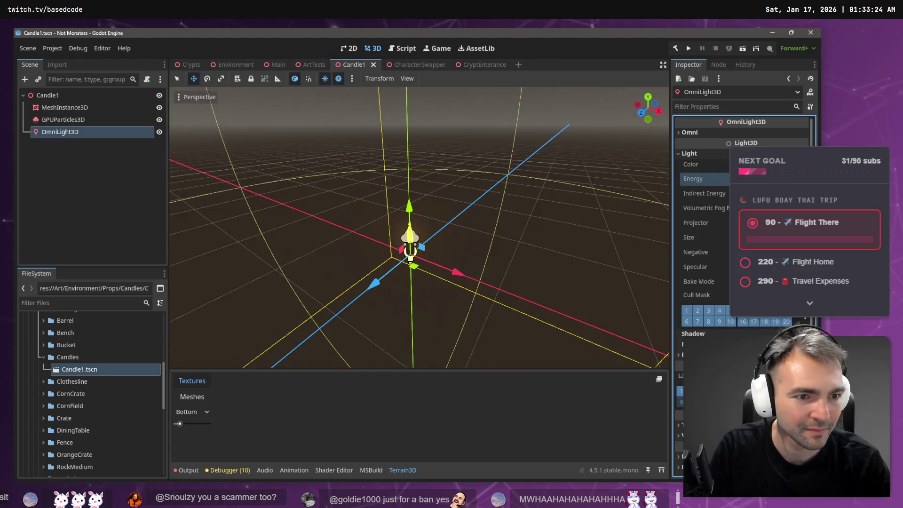
key("Return")
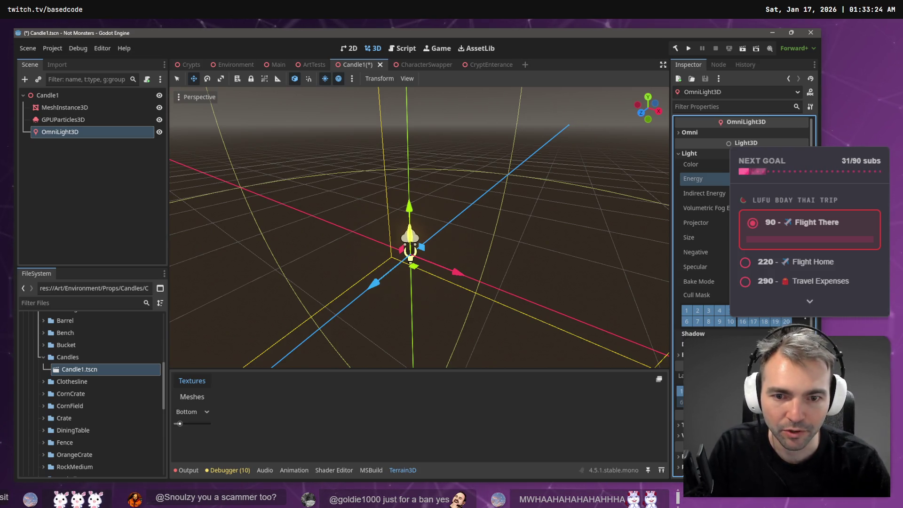
key("ctrl+s")
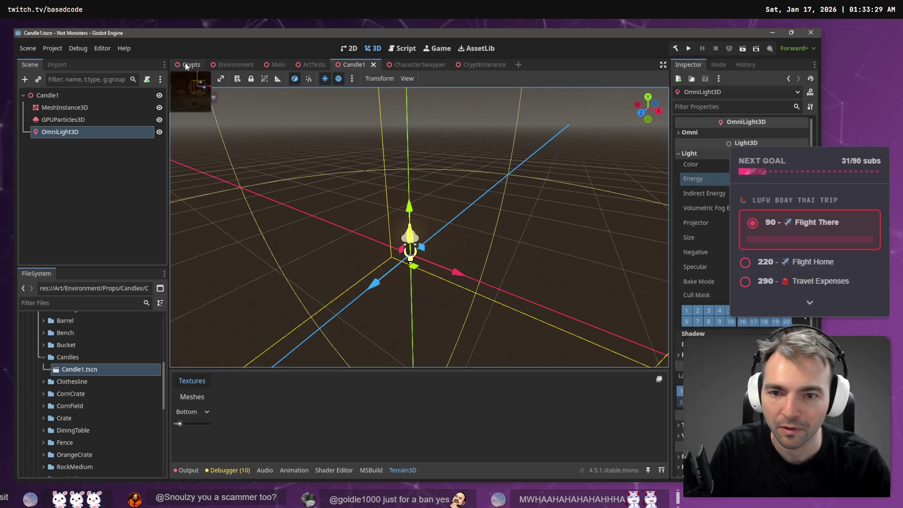
- Check the candle's light in the Crypts corridor, browsing the other open scenes along the way
left_click(187, 67)
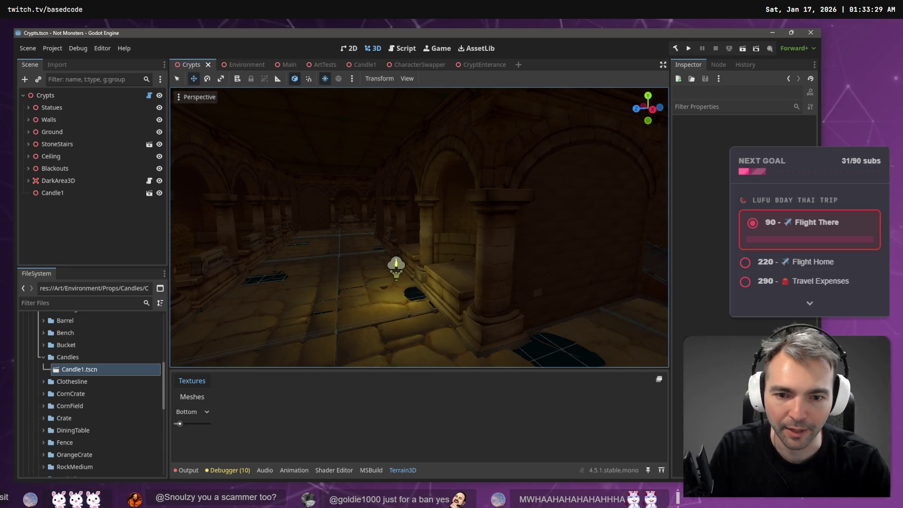
key("w")
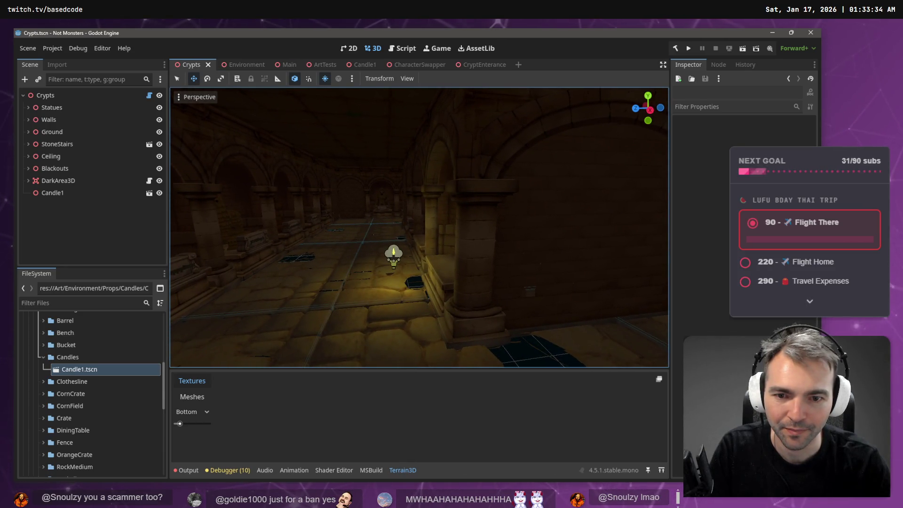
key("s")
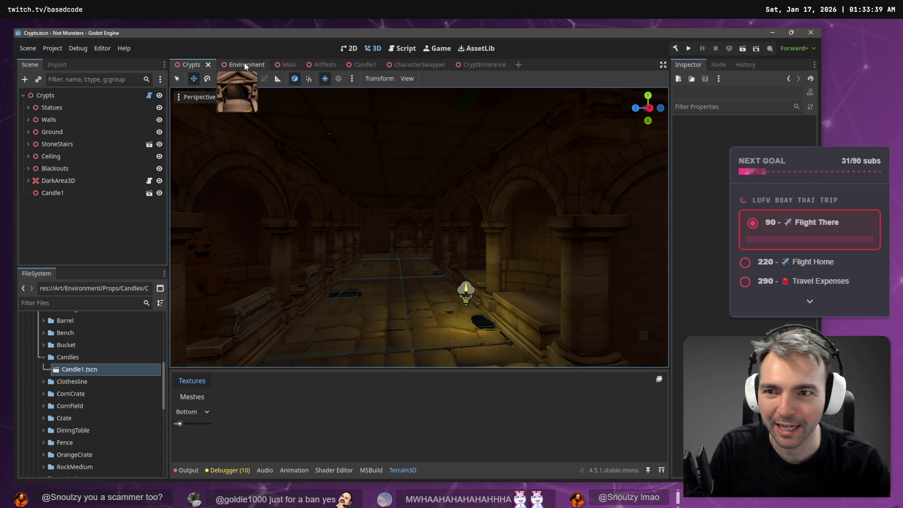
left_click(489, 68)
left_click(242, 64)
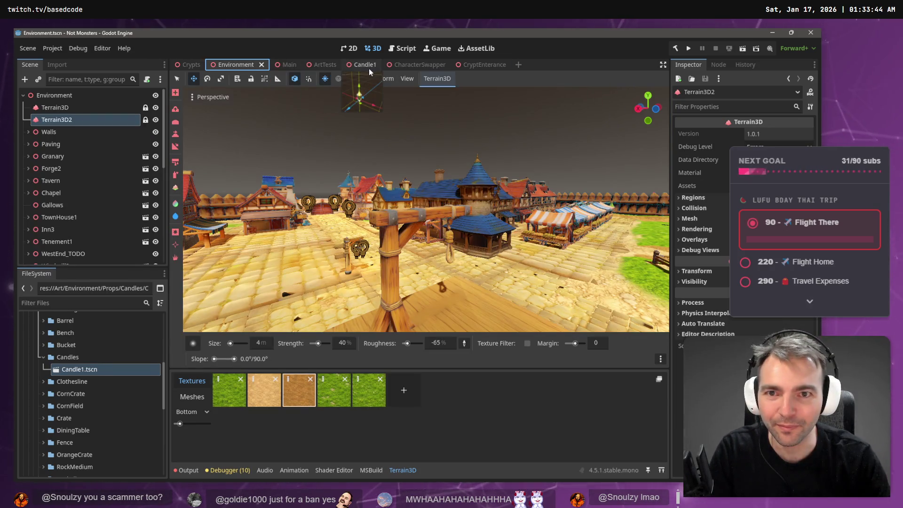
left_click(366, 65)
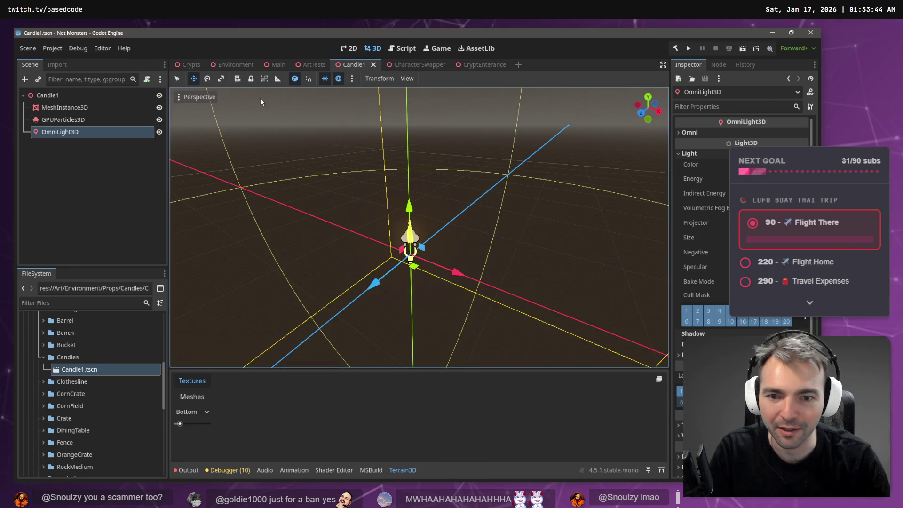
left_click(191, 65)
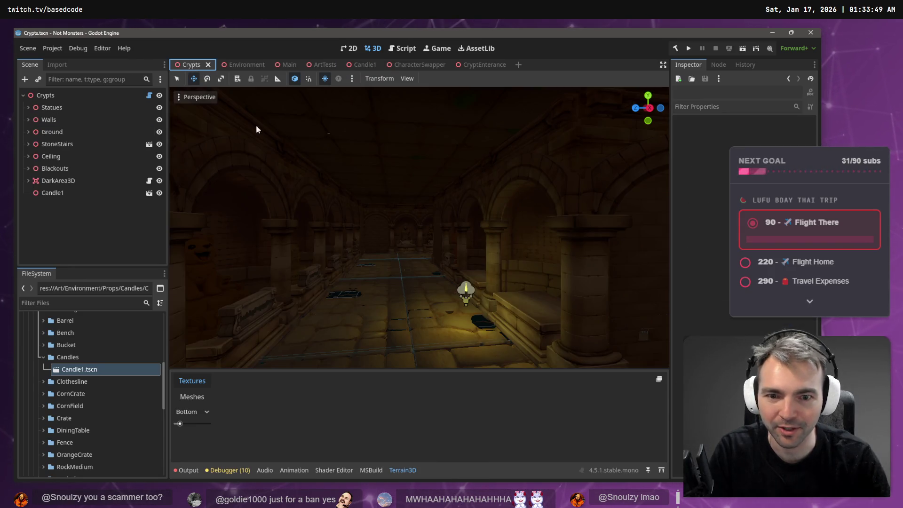
- Collapse the Ground group and select Candle1 in the Crypts Scene dock
left_click(465, 298)
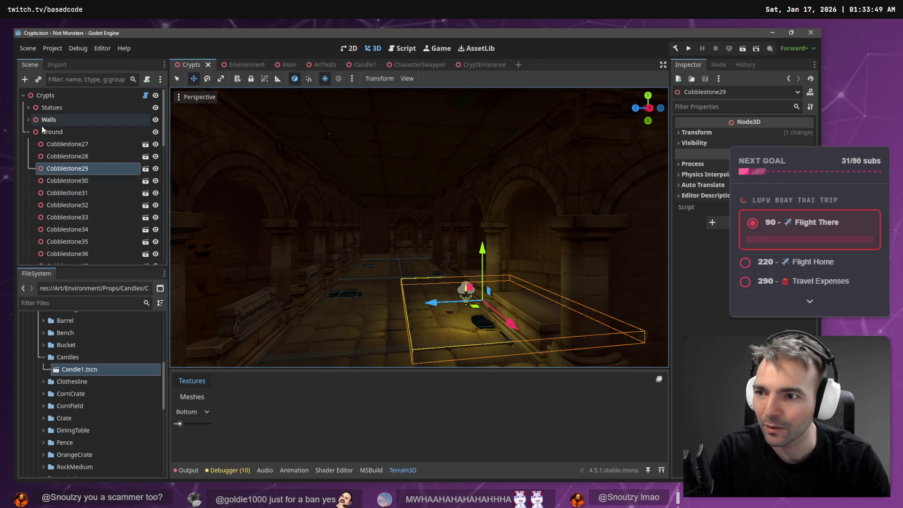
left_click(28, 131)
left_click(49, 194)
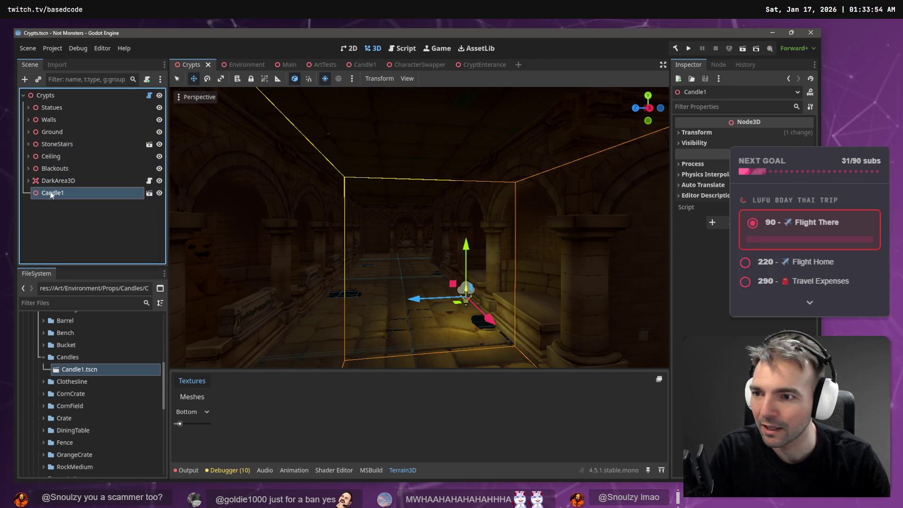
key("ctrl+shift+a")
key("Escape")
right_click(82, 95)
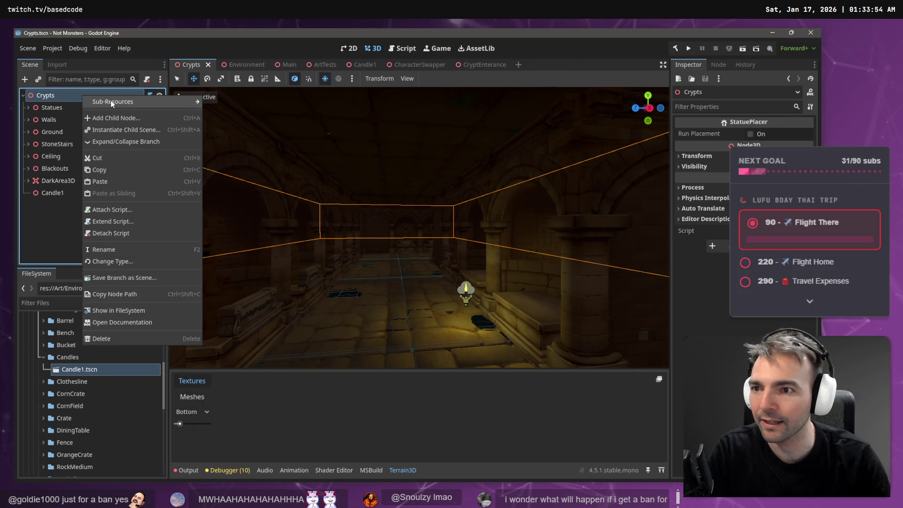
- Add a Node3D named 'Lights' under Crypts and move Candle1 inside it
left_click(114, 116)
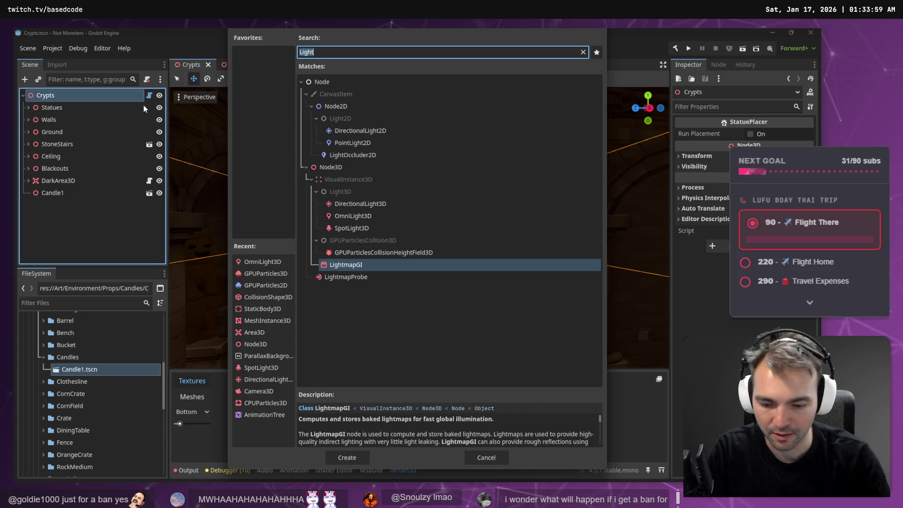
double_click(330, 170)
double_click(73, 204)
type("Lights")
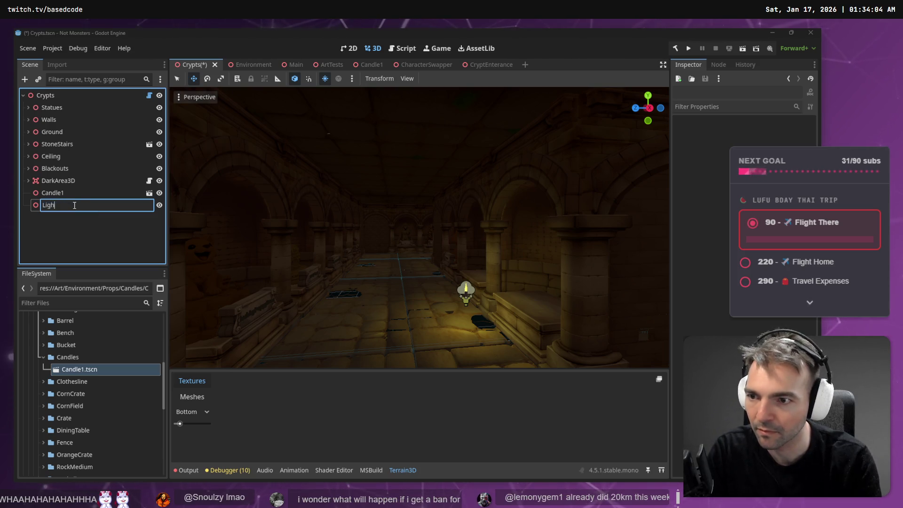
left_click_drag(50, 196, 71, 207)
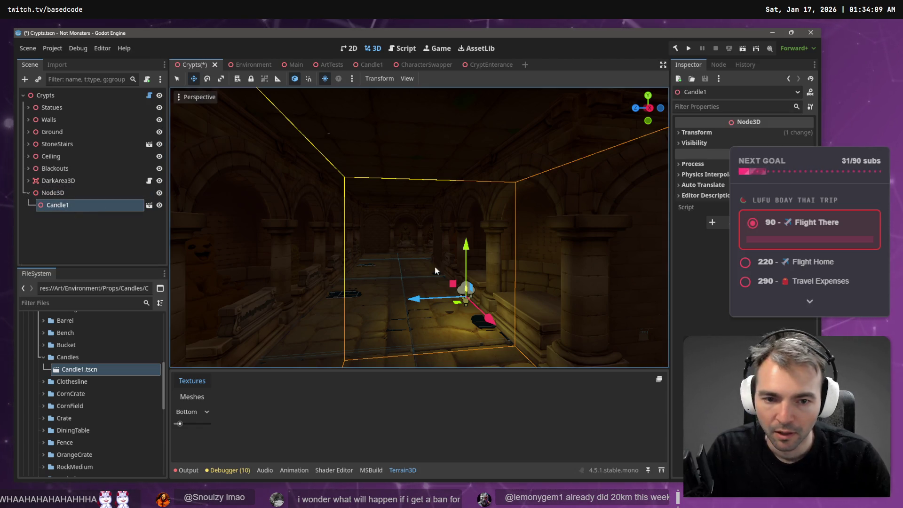
- Nudge the candle sideways along the X axis and save the Crypts scene
left_click_drag(420, 302, 459, 297)
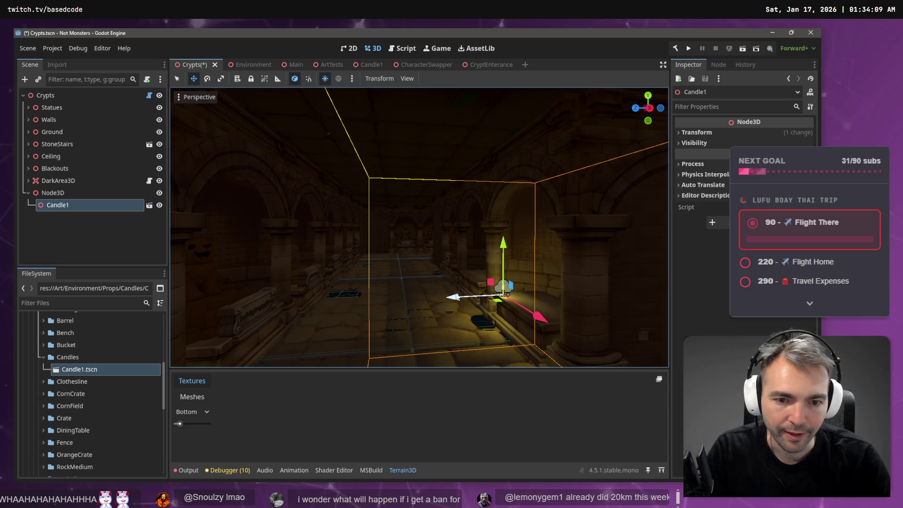
left_click(428, 227)
key("ctrl+s")
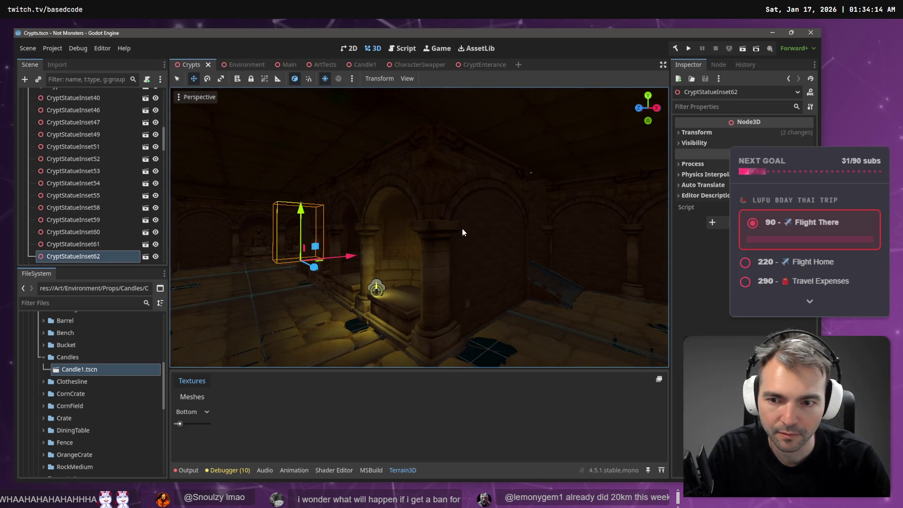
key("F5")
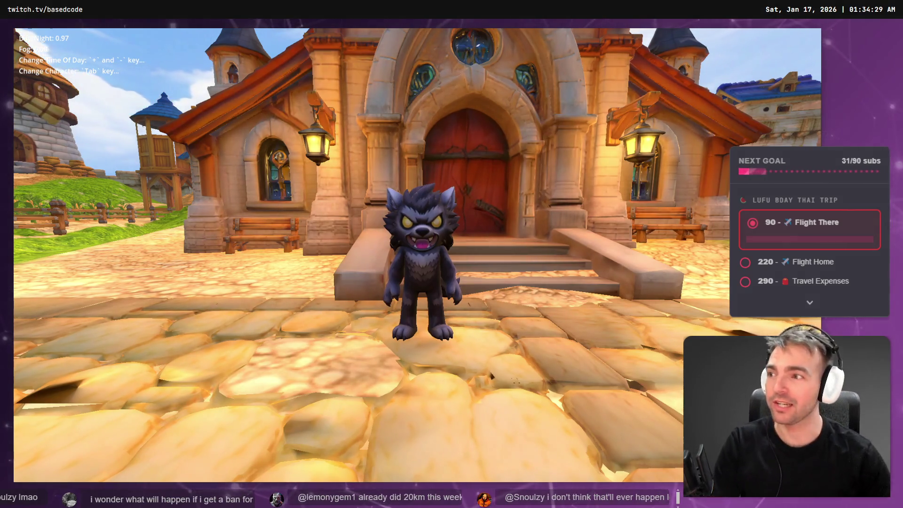
- Run the werewolf down the town street, past the castle gate, into the crypt corridor
key("a")
key("w")
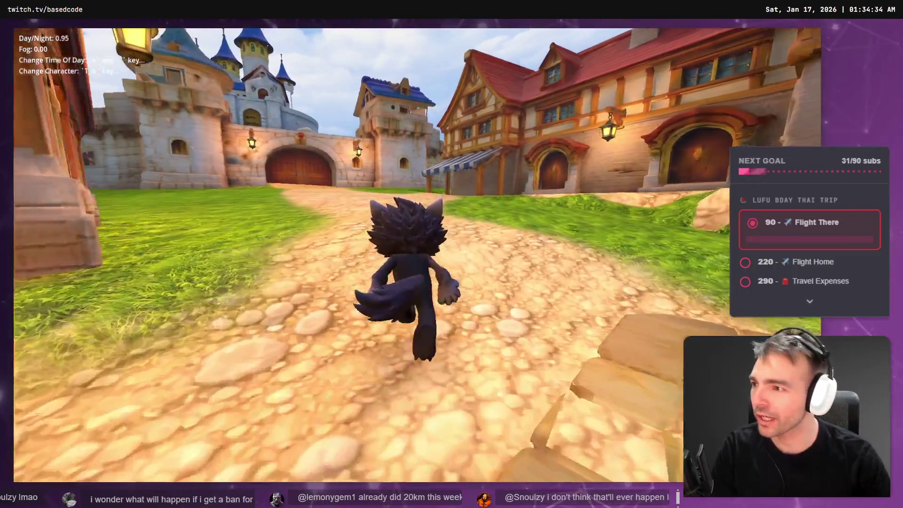
key("w")
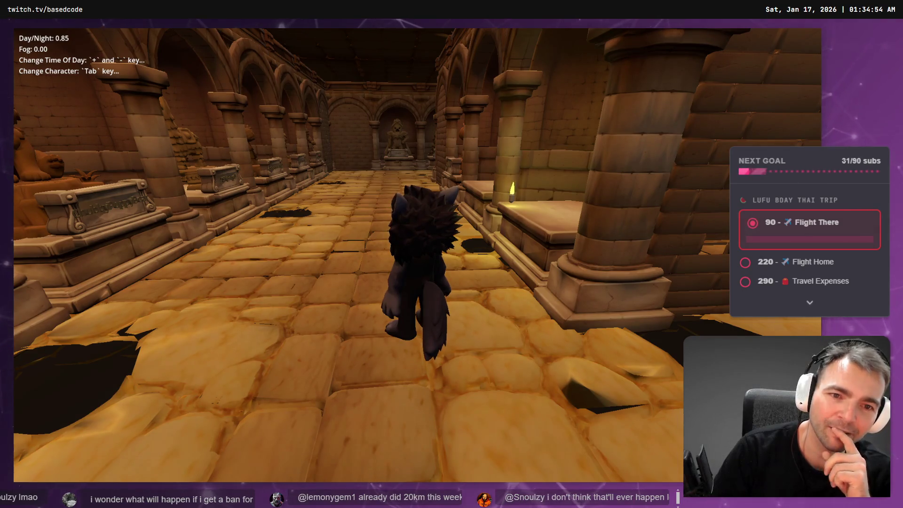
key("s")
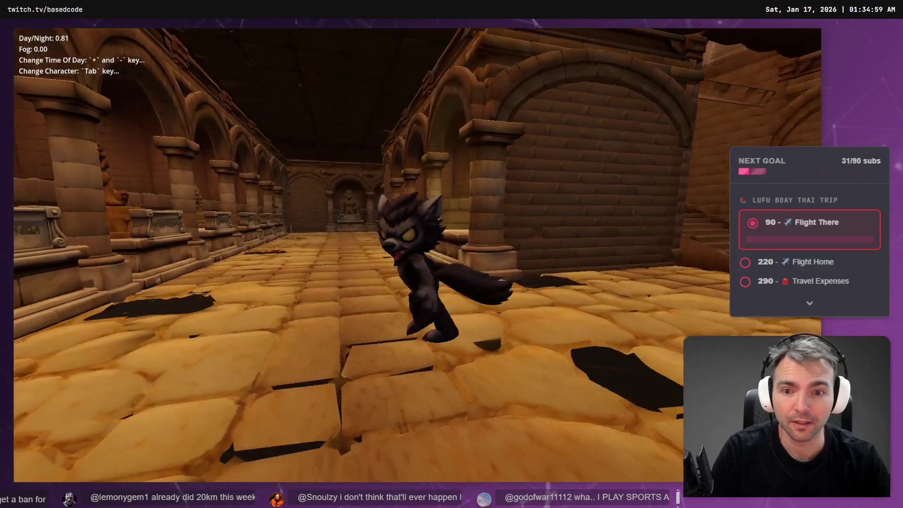
key("w")
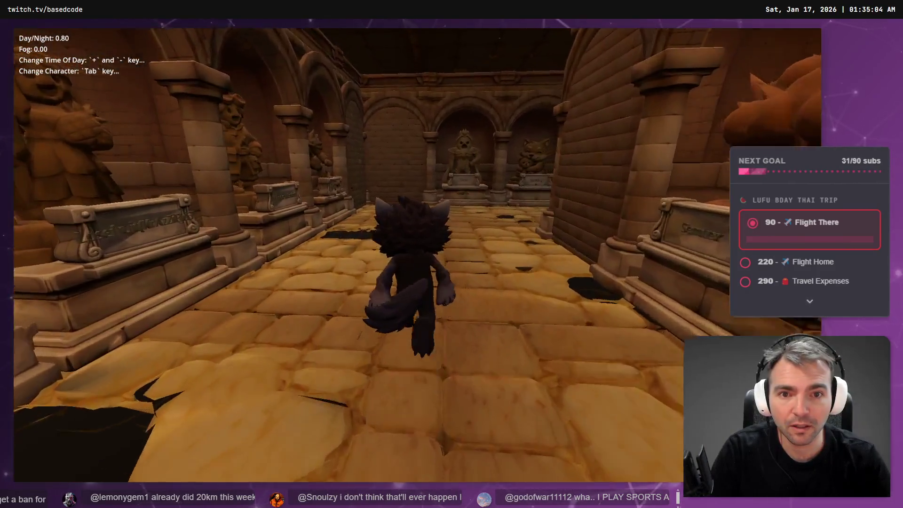
key("a")
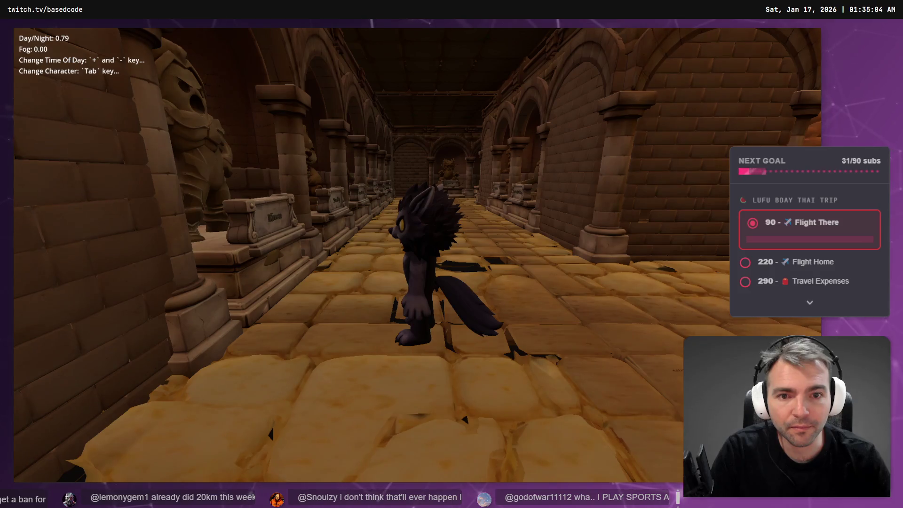
- Explore the candlelit crypt hall, stop the game with F8, and open the Environment scene
key("a")
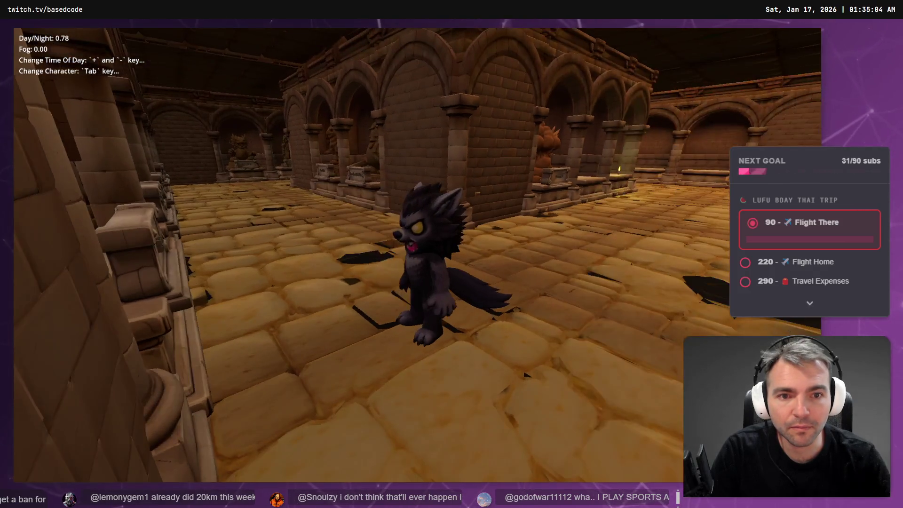
key("w")
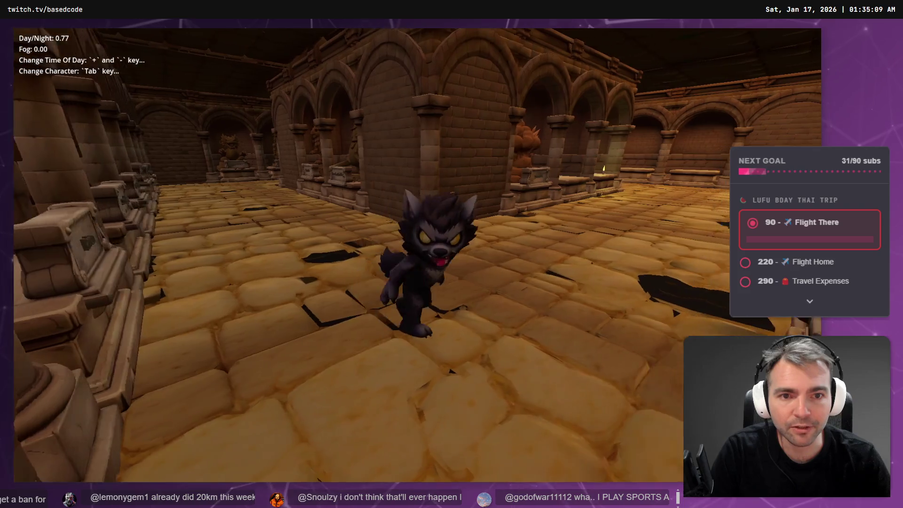
key("d")
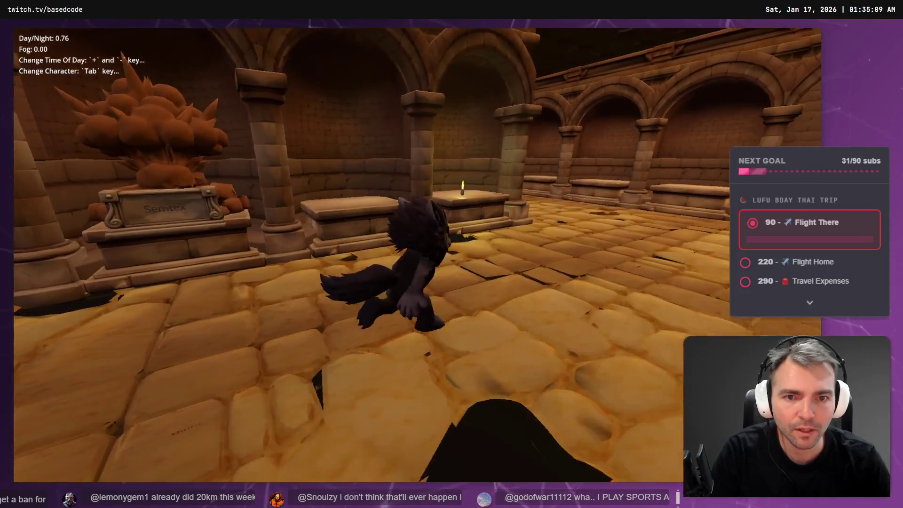
key("w")
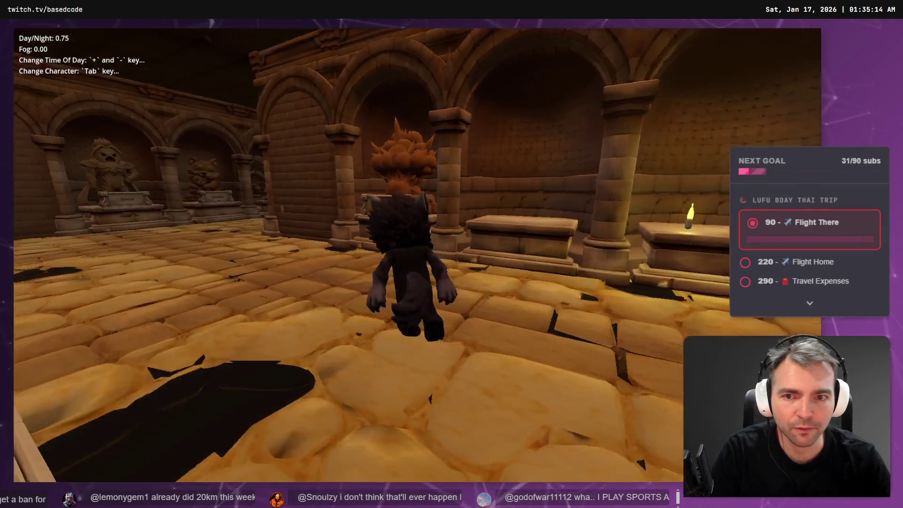
key("a")
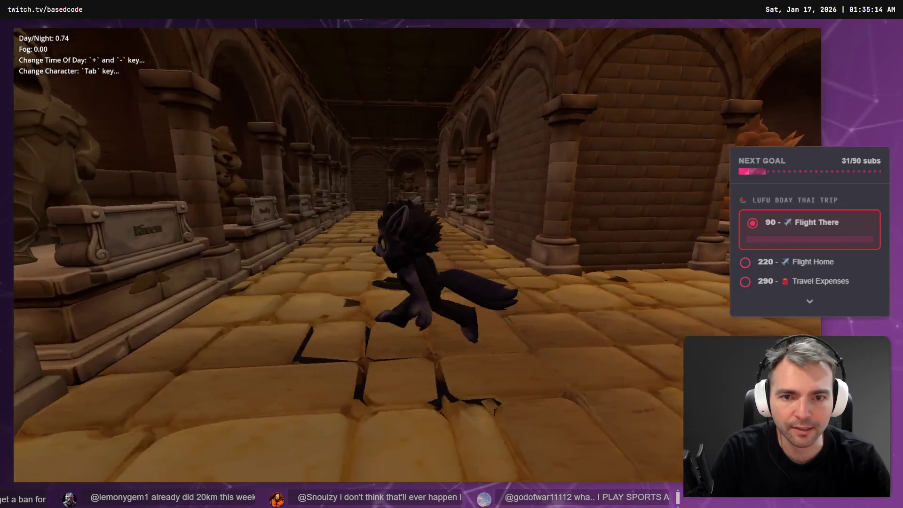
key("F8")
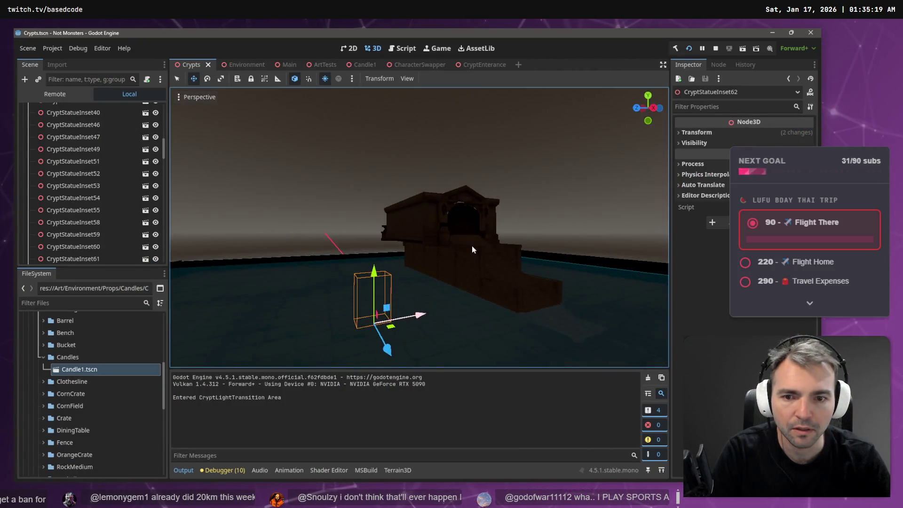
left_click(250, 67)
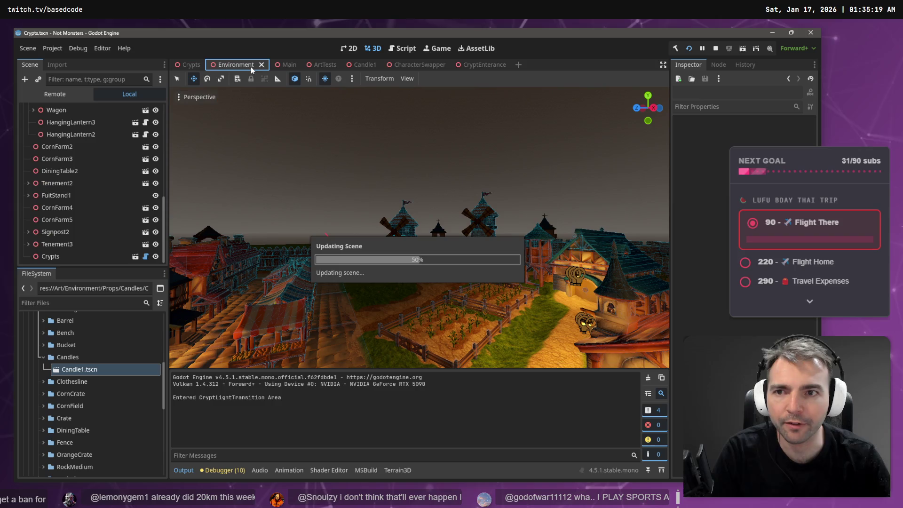
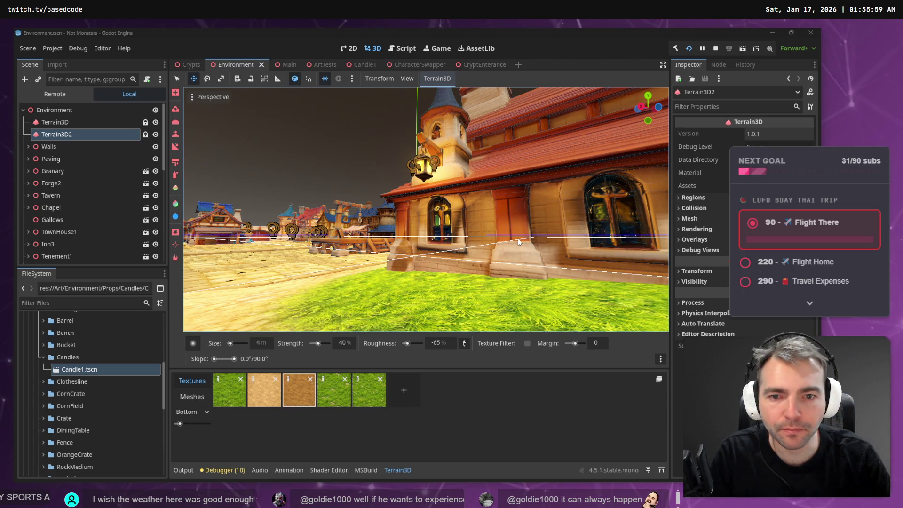
- In Fork, open Based.NotMonsters local changes and review the StatuePlacer.cs diffs
key("alt+Tab")
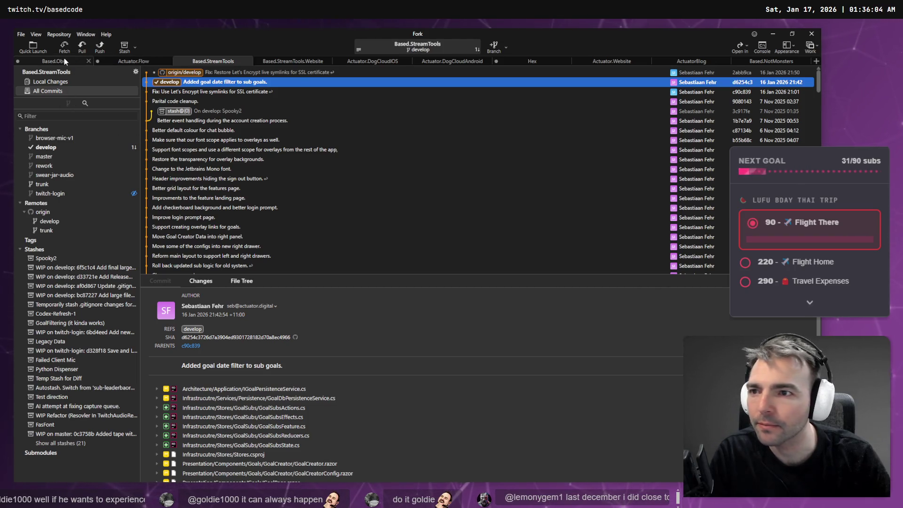
left_click(771, 61)
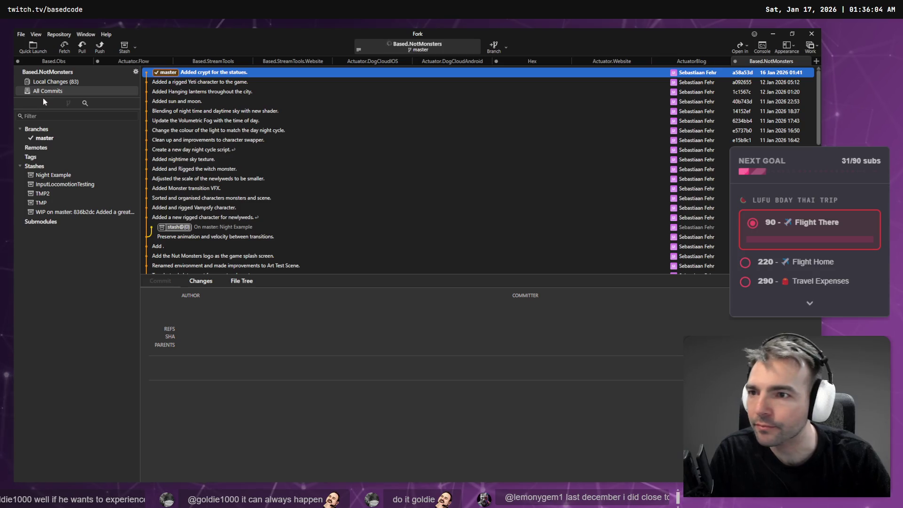
left_click(52, 82)
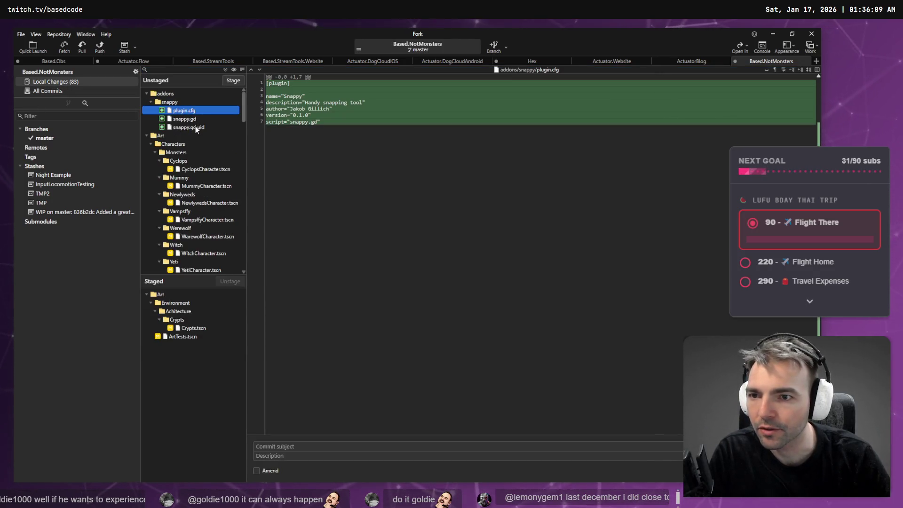
left_click(216, 162)
scroll(218, 179, "down", 20)
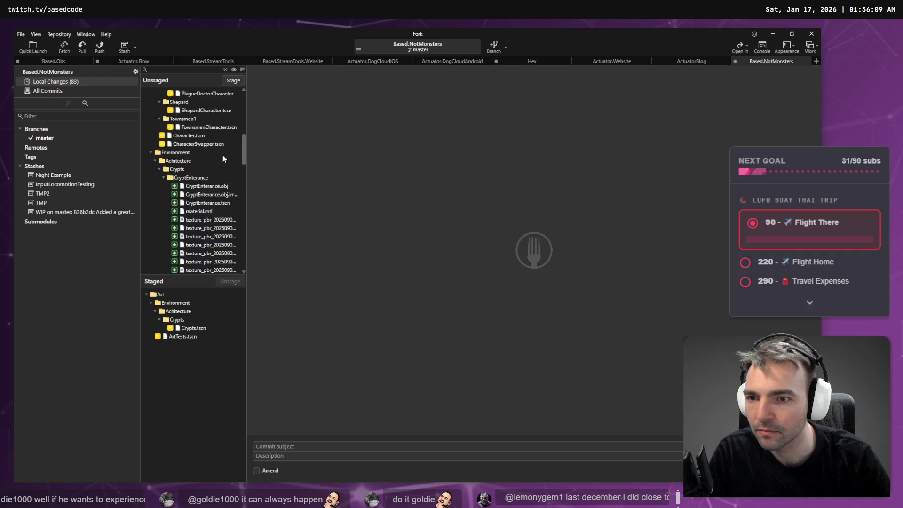
scroll(220, 197, "down", 5)
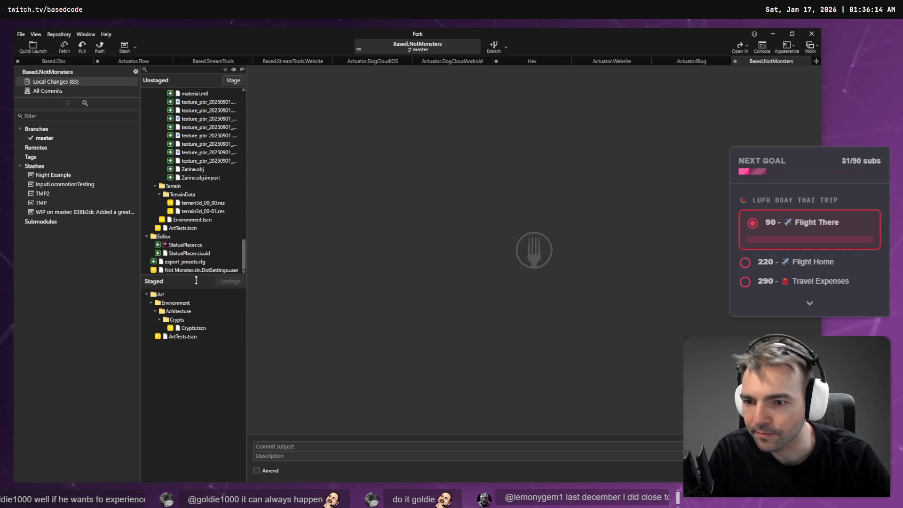
left_click(191, 254)
key("Up")
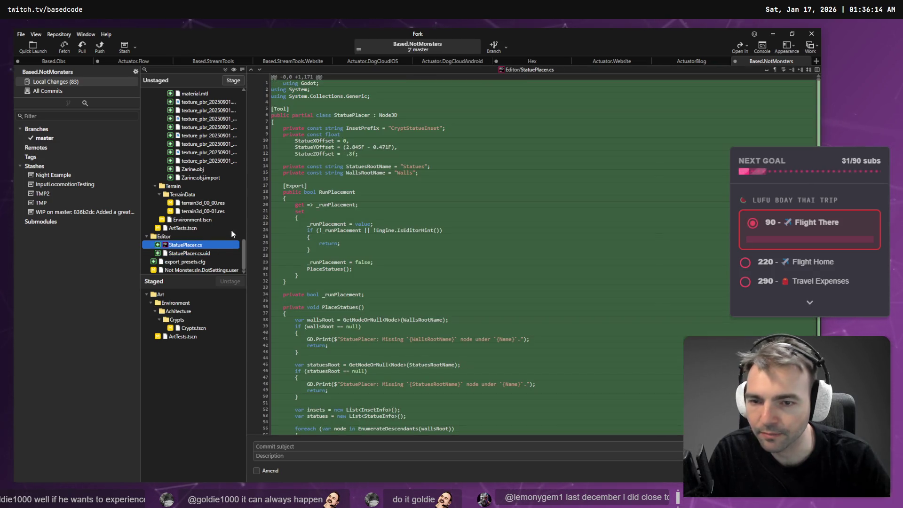
left_click_drag(243, 258, 241, 172)
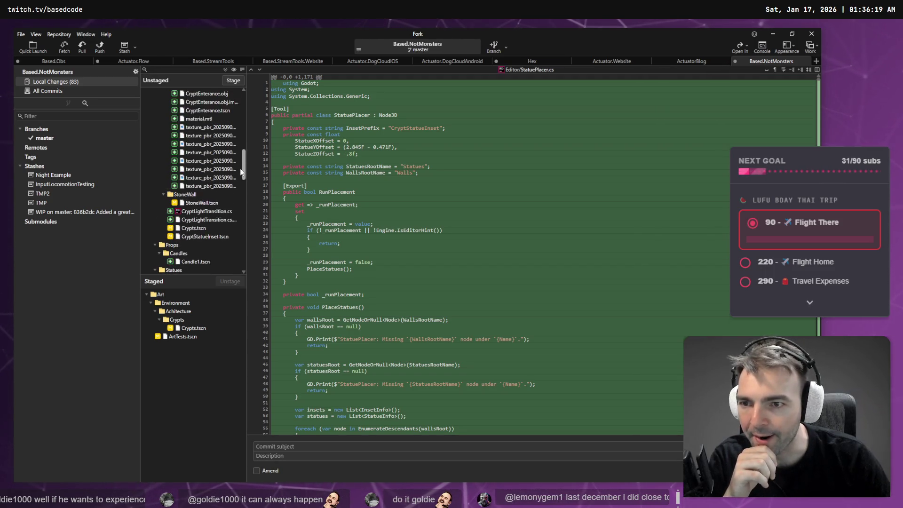
- Stage CryptLightTransition.cs, confirm its staged diff, and return to Godot
left_click(210, 211)
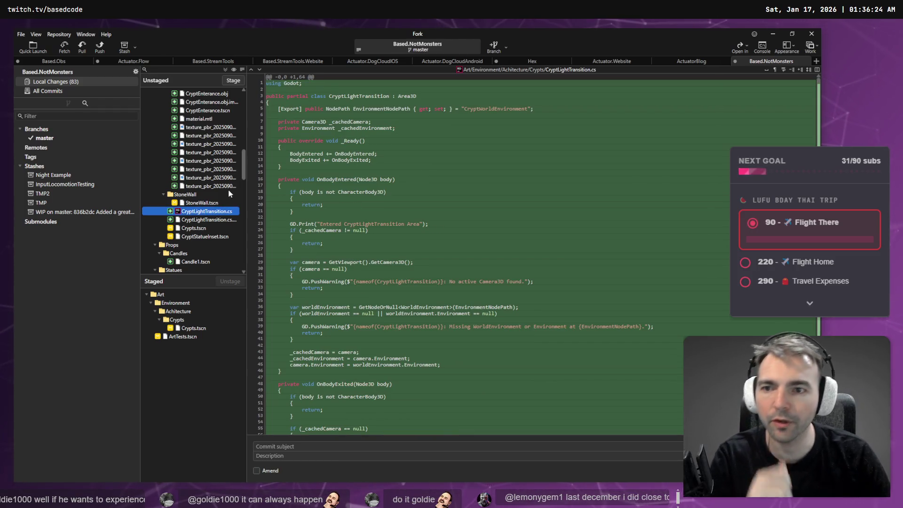
key("space")
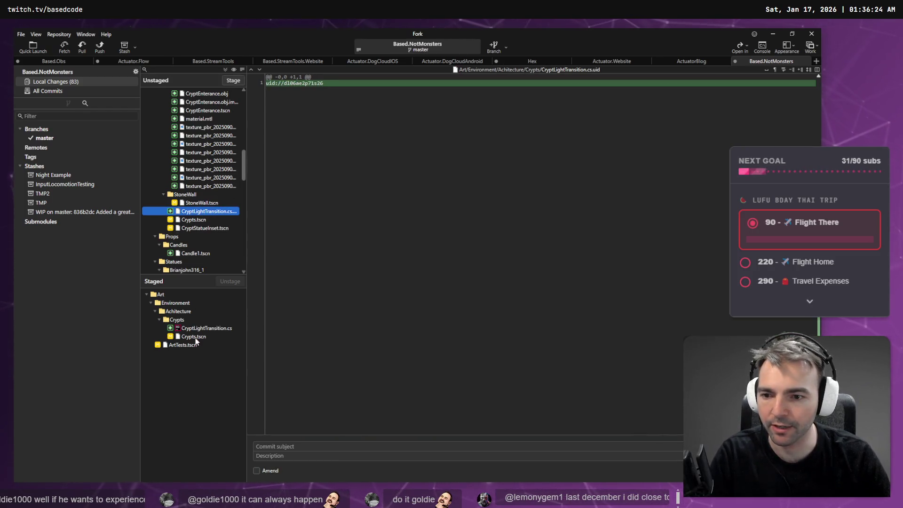
left_click(195, 329)
key("alt+Tab")
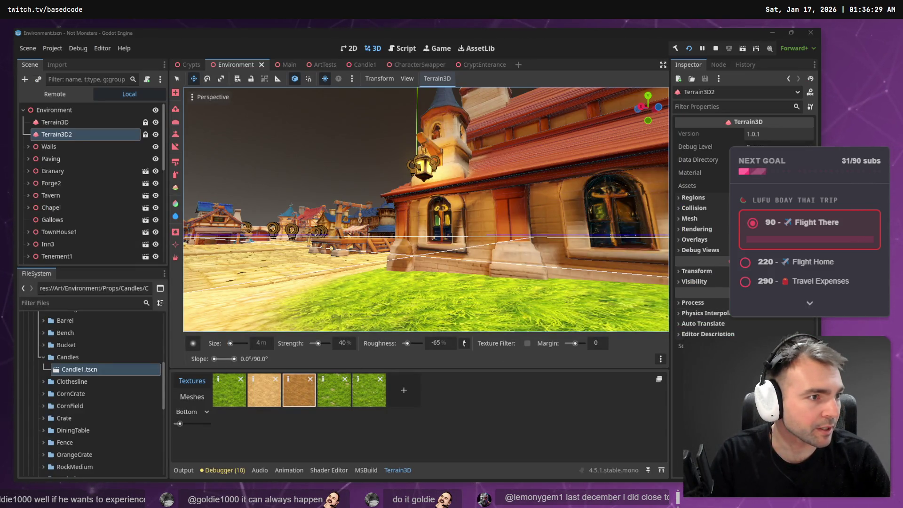
- Dictate to Codex: only lights inside the area on, others off, all off at start
key("alt+Tab")
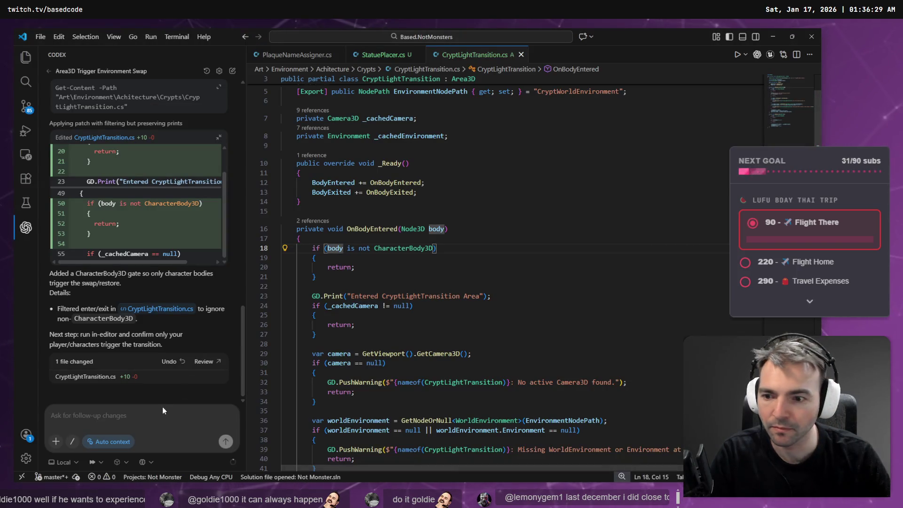
key("super+h")
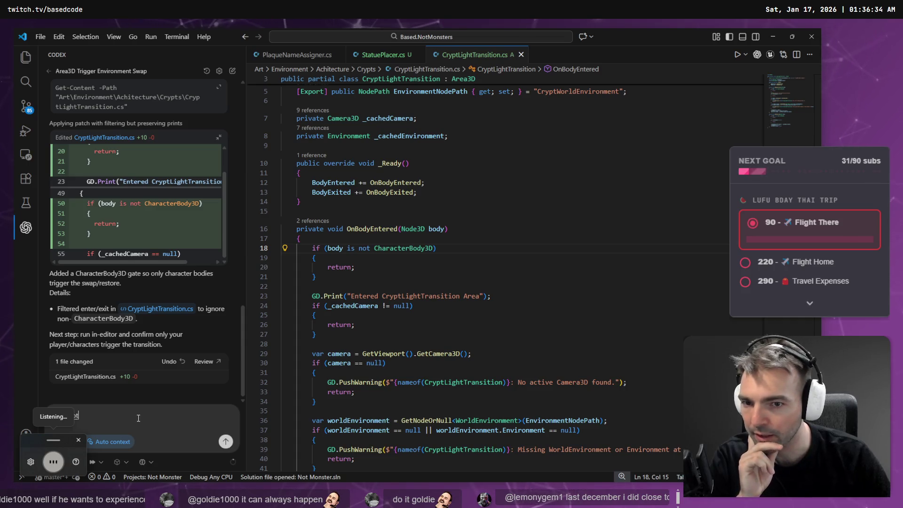
scroll(456, 110, "up", 1)
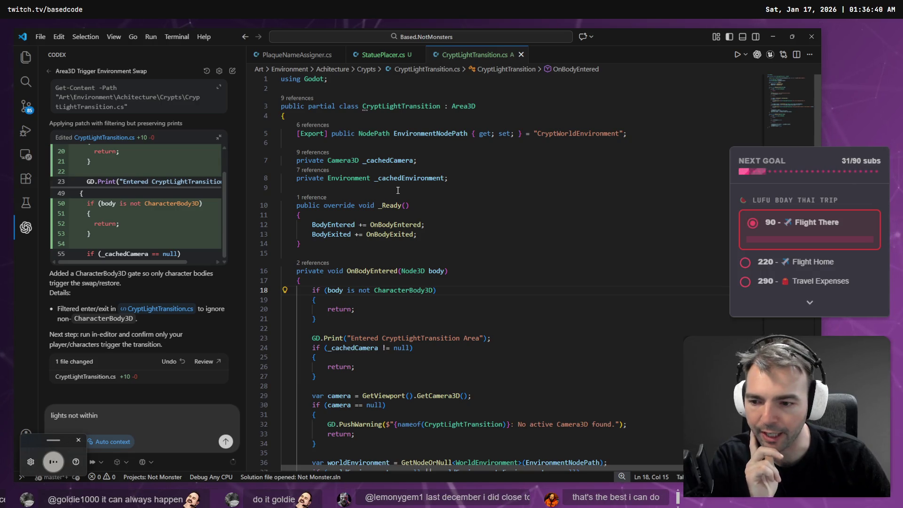
left_click_drag(129, 415, 101, 416)
key("BackSpace")
type("the")
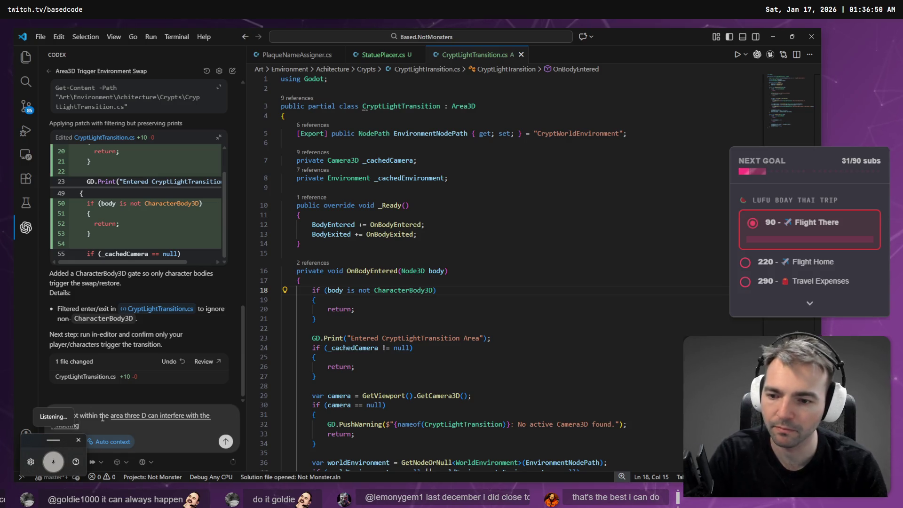
key("super+h")
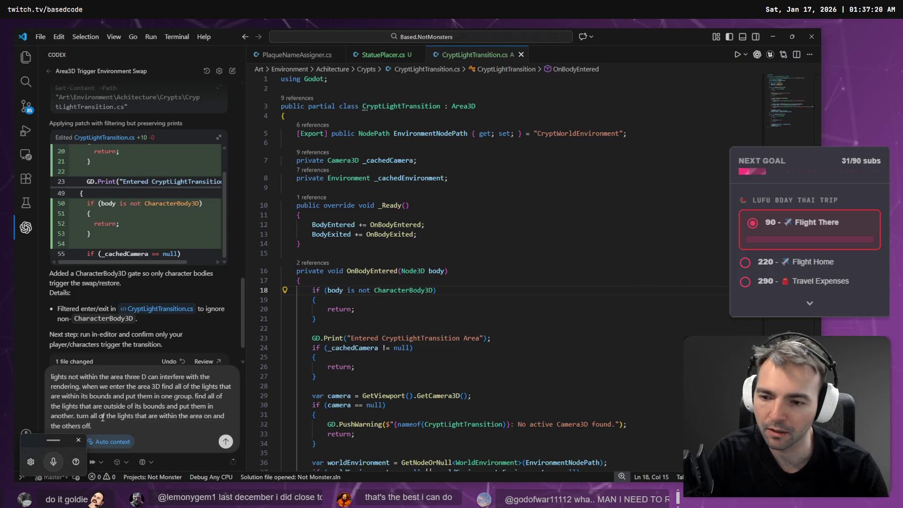
key("super+h")
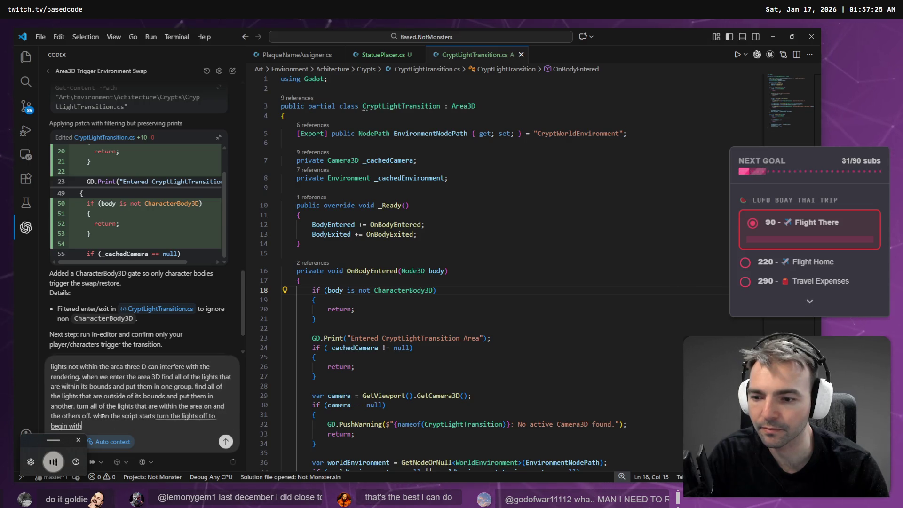
key("Return")
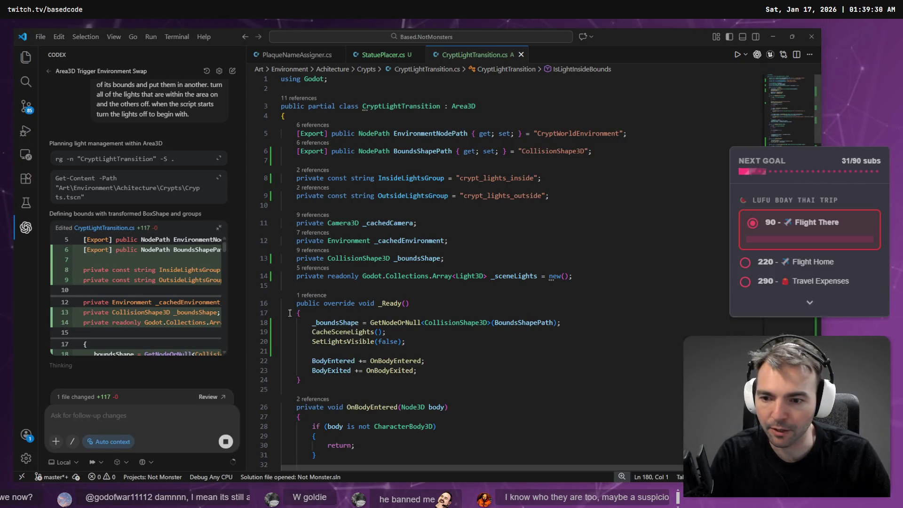
- Scroll through the new CacheSceneLights, CollectLights and SetLightsVisible code in CryptLightTransition.cs
scroll(160, 291, "up", 15)
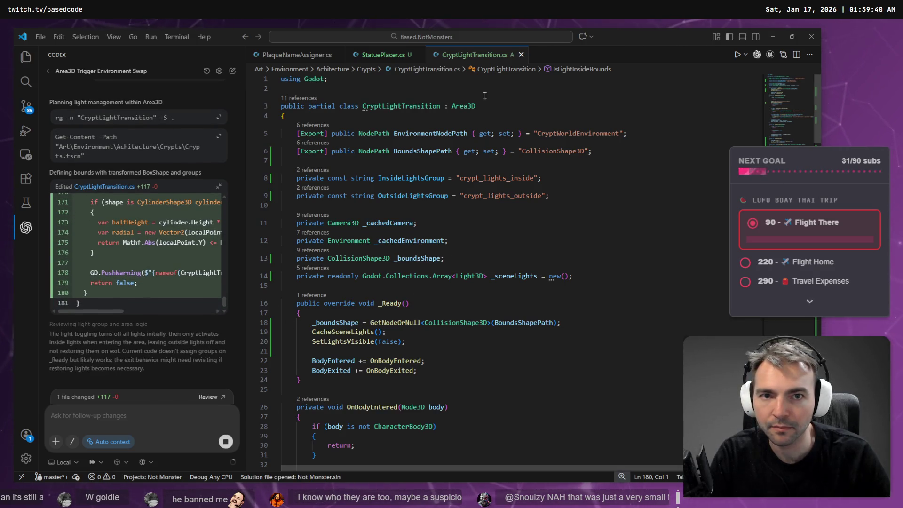
scroll(501, 249, "down", 10)
scroll(501, 248, "down", 12)
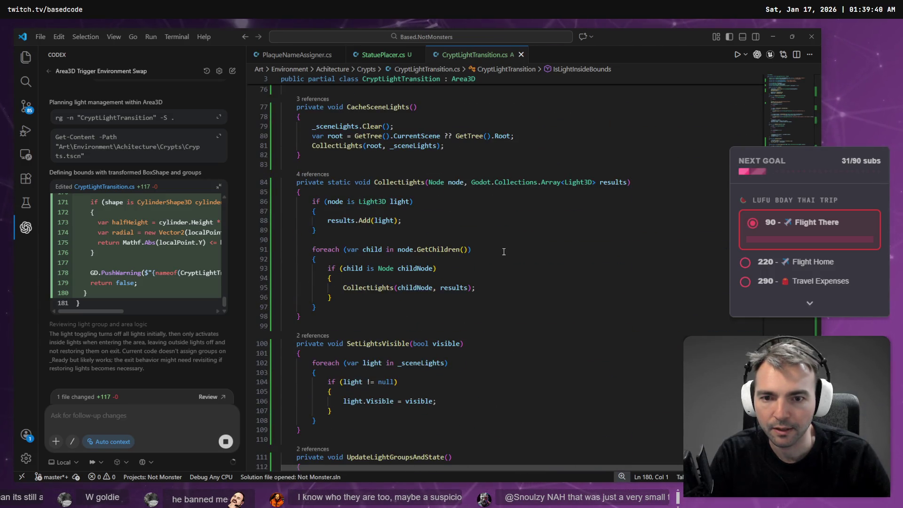
scroll(504, 252, "down", 2)
scroll(504, 252, "down", 4)
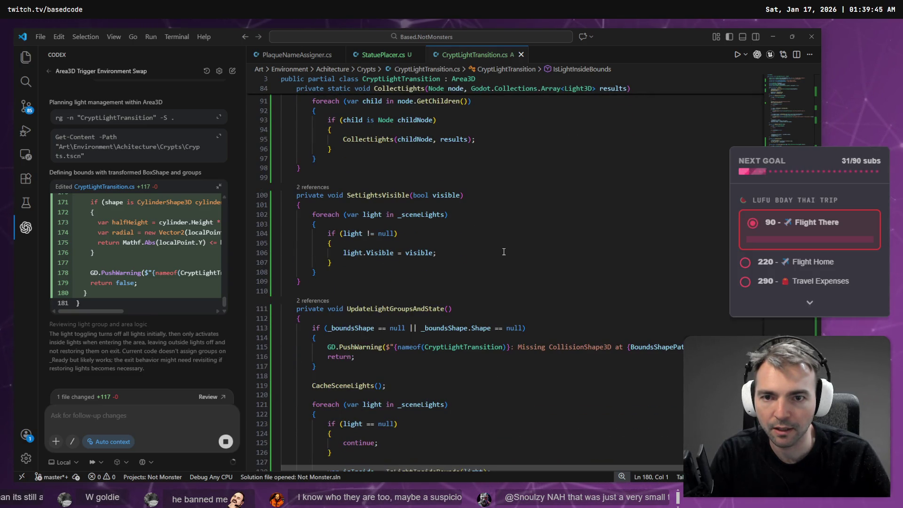
scroll(504, 252, "up", 4)
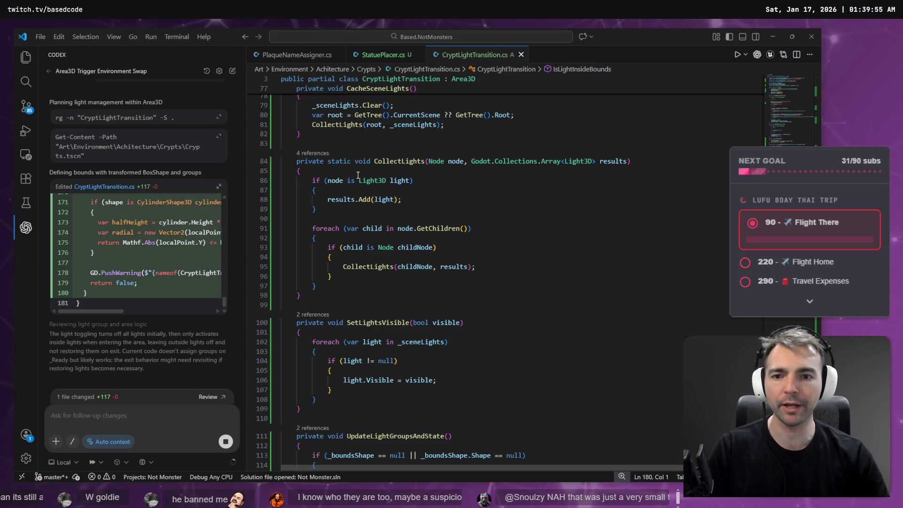
- Inspect the light and root variables and where CollectLights is used
left_click(396, 181)
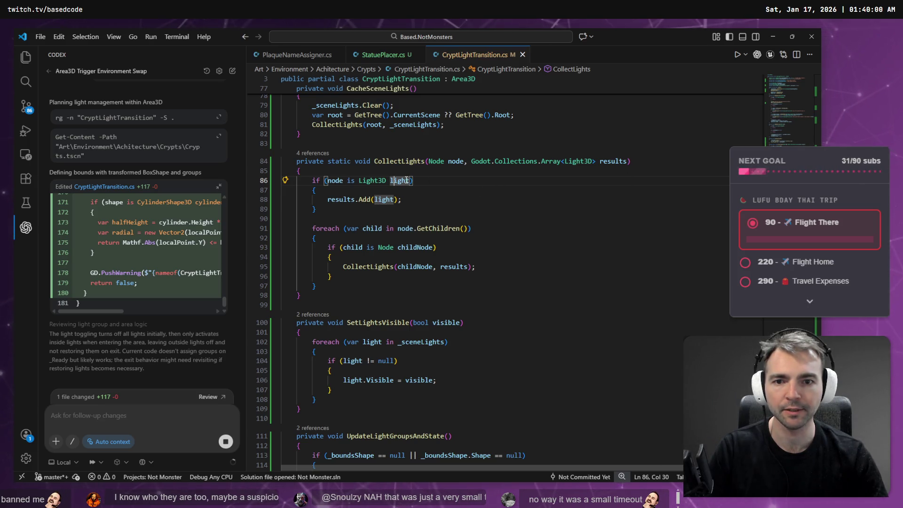
left_click(399, 161)
left_click(305, 161)
left_click(366, 124)
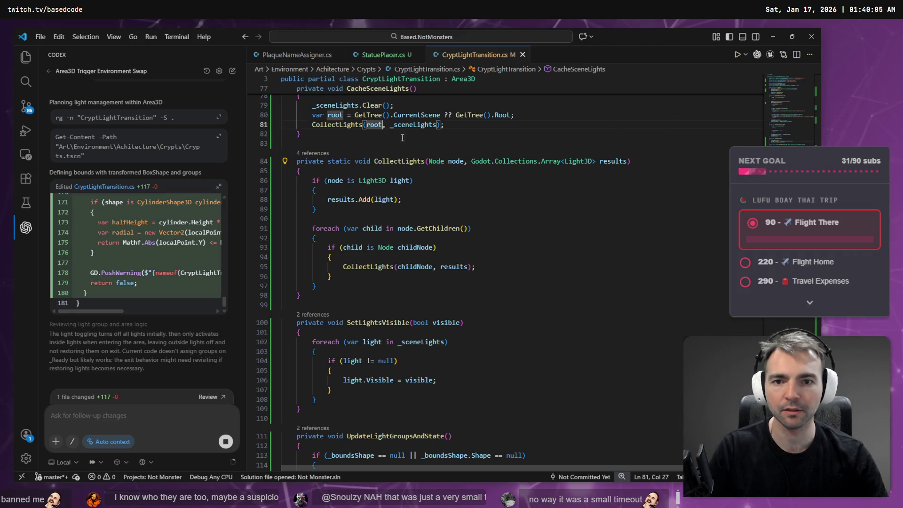
scroll(366, 124, "up", 2)
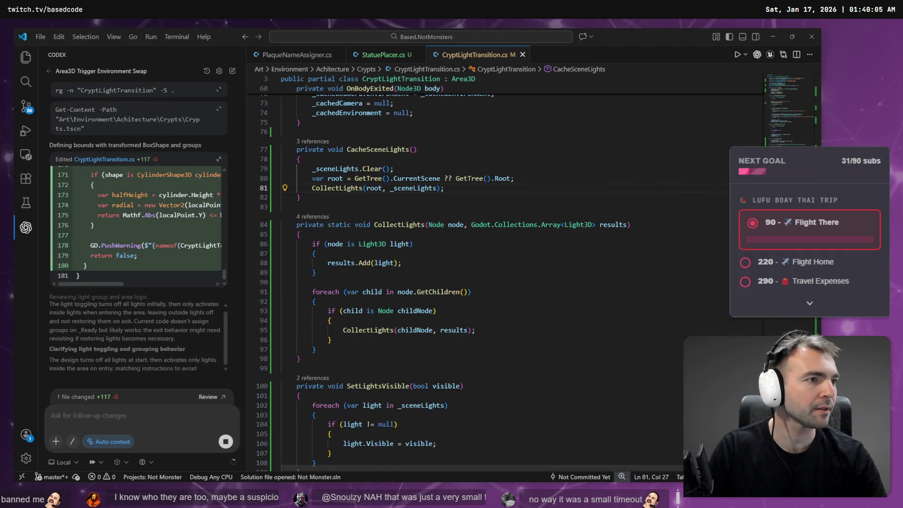
key("alt+Tab")
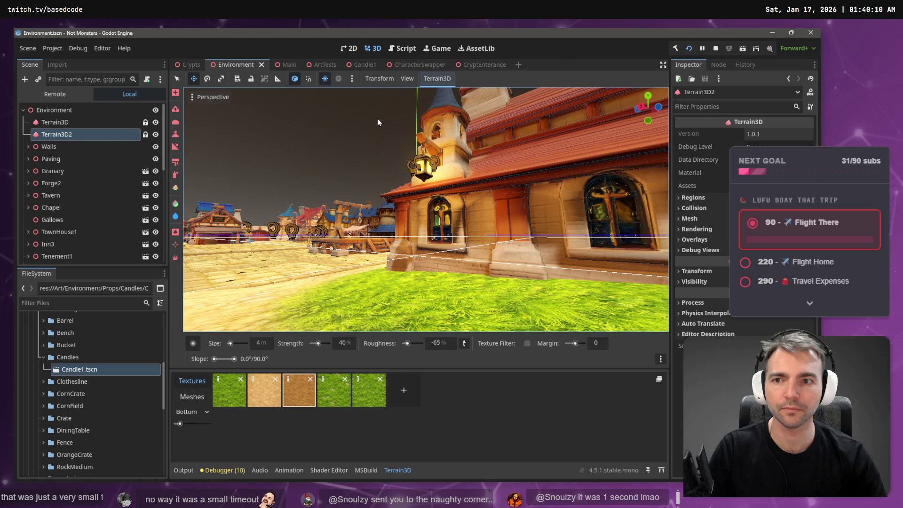
- Rebuild the game, run the wolf through town with WASD, then stop with F8
left_click(716, 50)
left_click(687, 50)
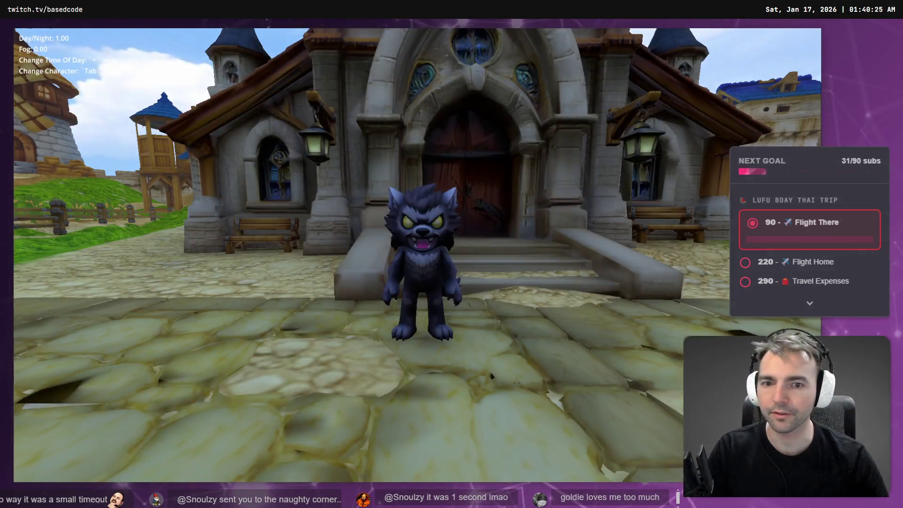
key("w")
key("a")
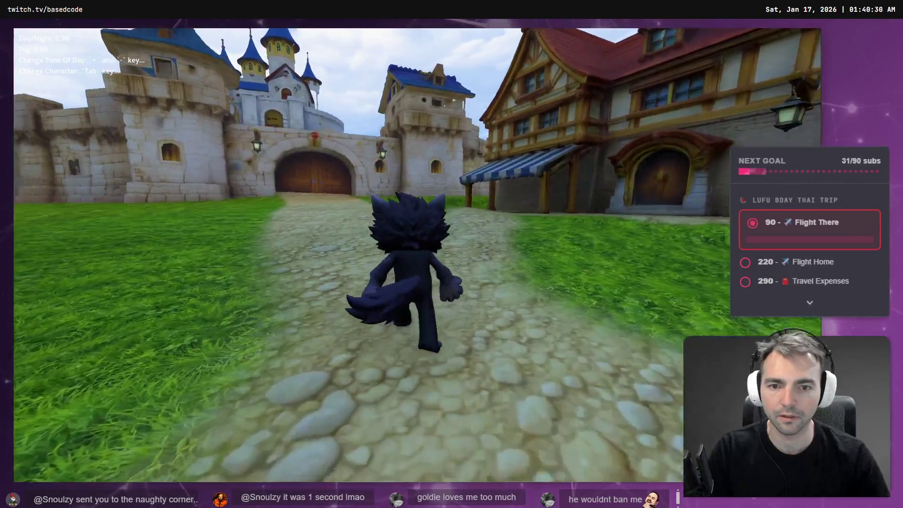
key("d")
key("w")
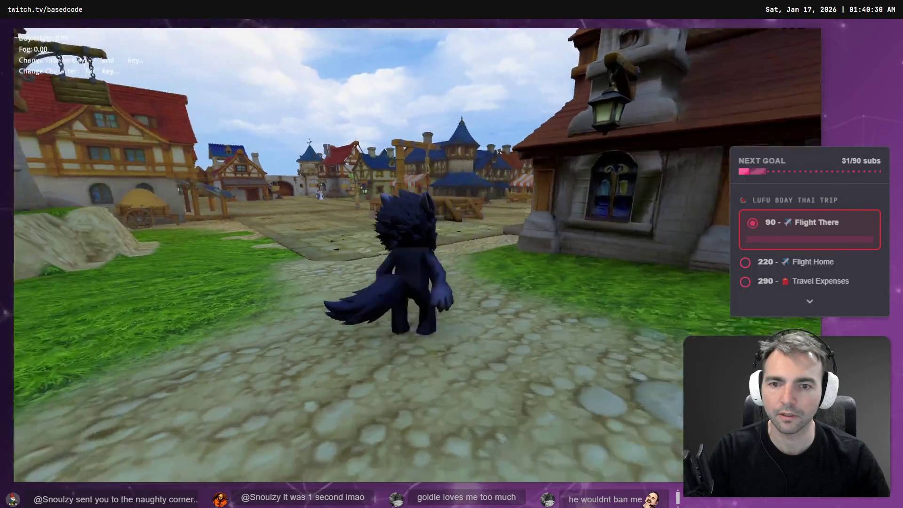
key("F8")
key("alt+Tab")
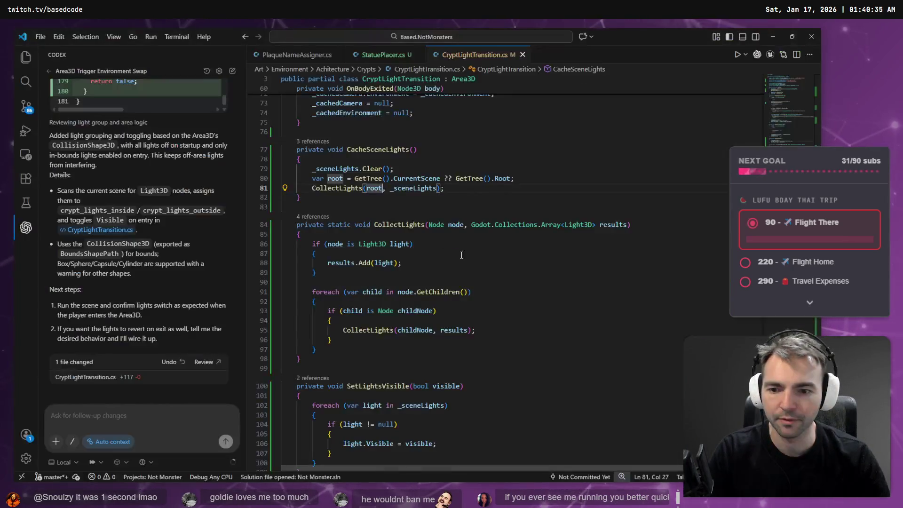
- Trace CacheSceneLights and the _Ready calls, jumping to the SetLightsVisible definition
left_click(378, 150)
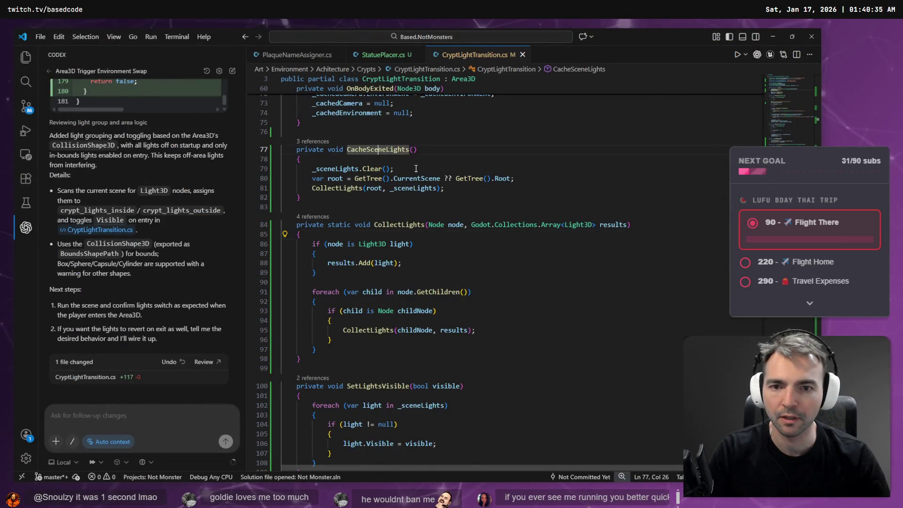
left_click(330, 176)
scroll(425, 281, "up", 5)
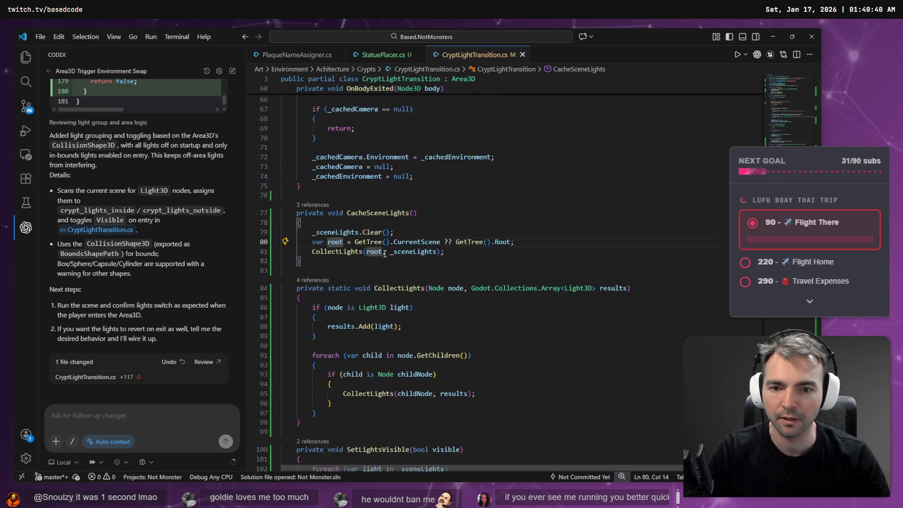
scroll(425, 281, "up", 17)
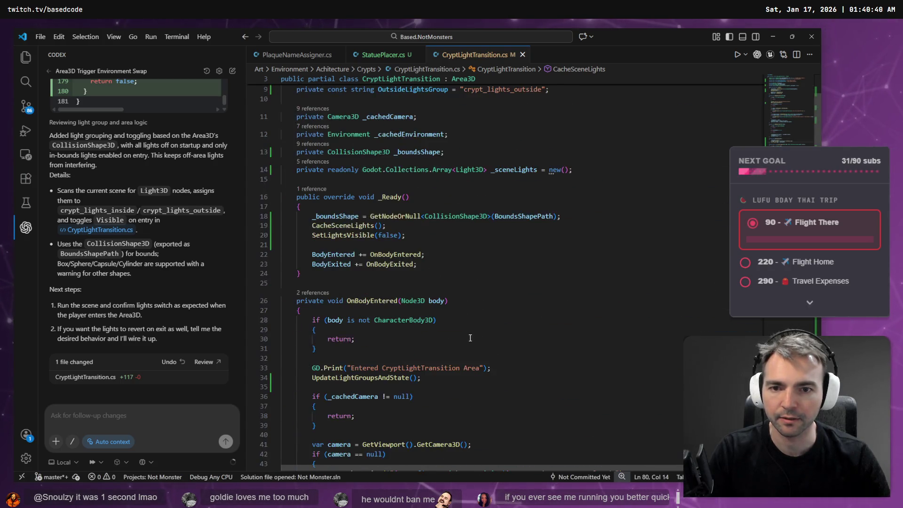
left_click(334, 247)
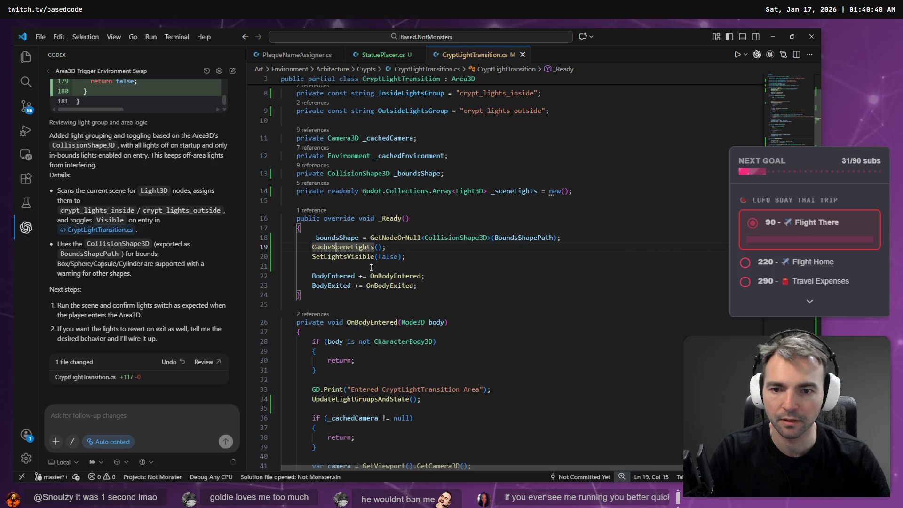
left_click(348, 257)
key("F12")
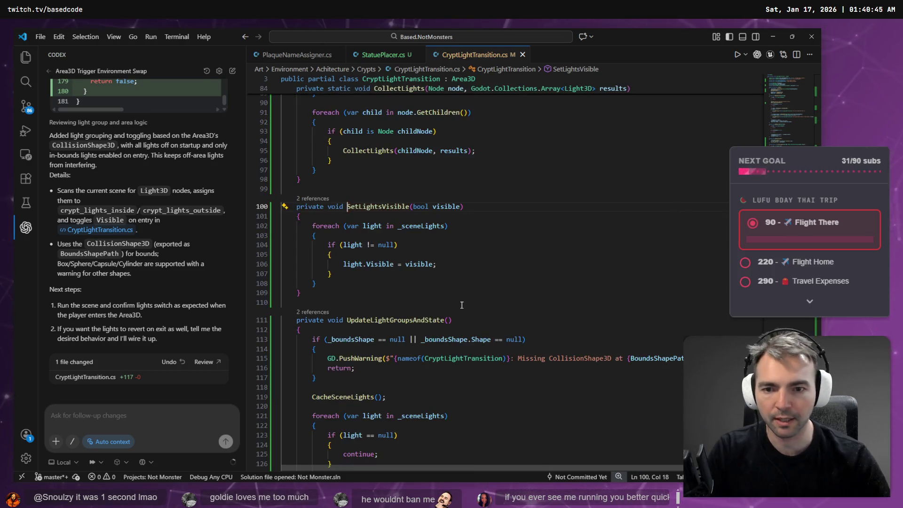
- Check which lights SetLightsVisible loops over and start dictating a follow-up to Codex
left_click(426, 228)
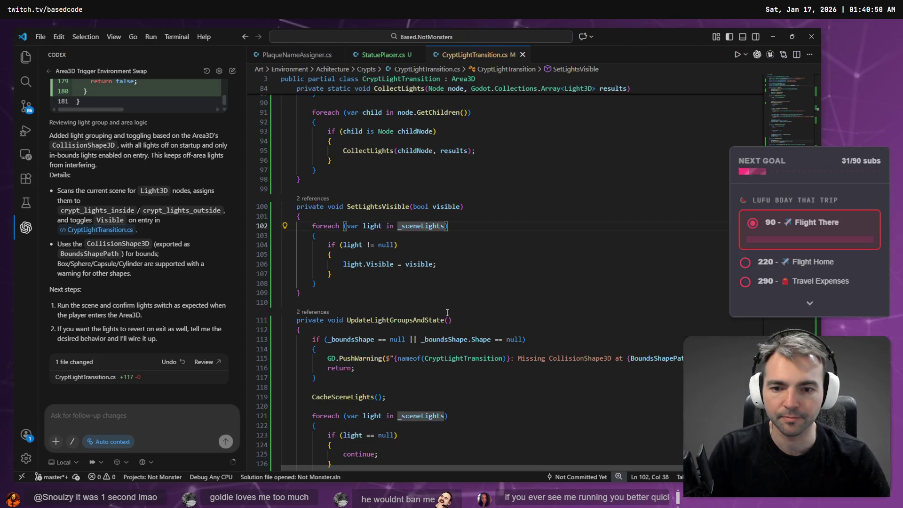
scroll(429, 368, "down", 5)
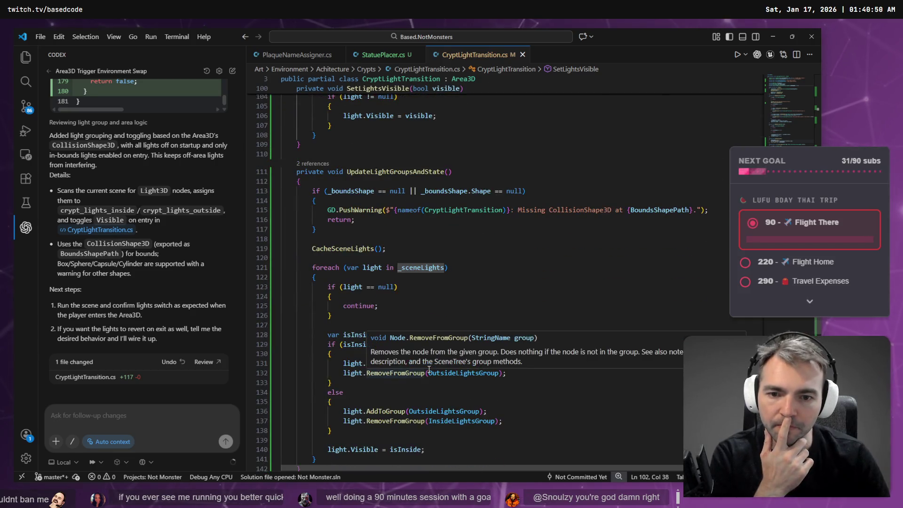
left_click(107, 420)
key("super+h")
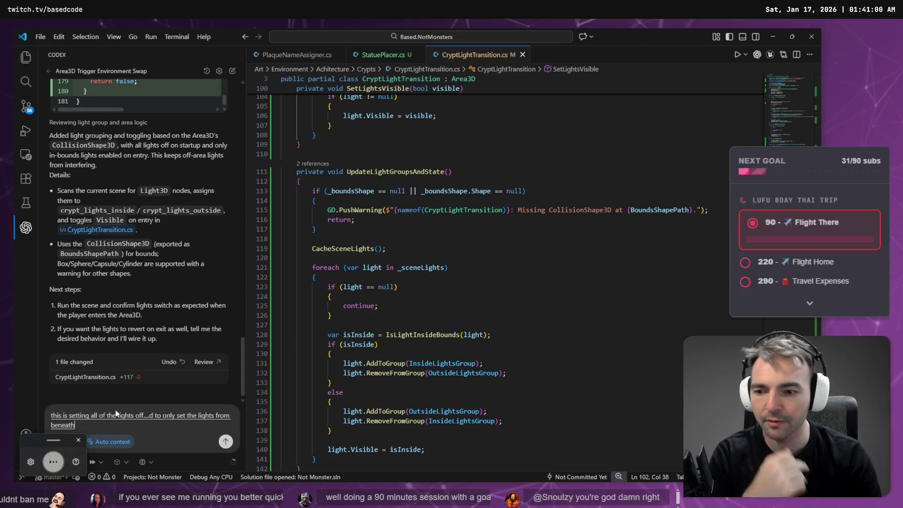
- Fix the dictated ending and send: only Area3D child lights start off, others stay on
key("ctrl+BackSpace")
key("ctrl+BackSpace")
key("ctrl+BackSpace")
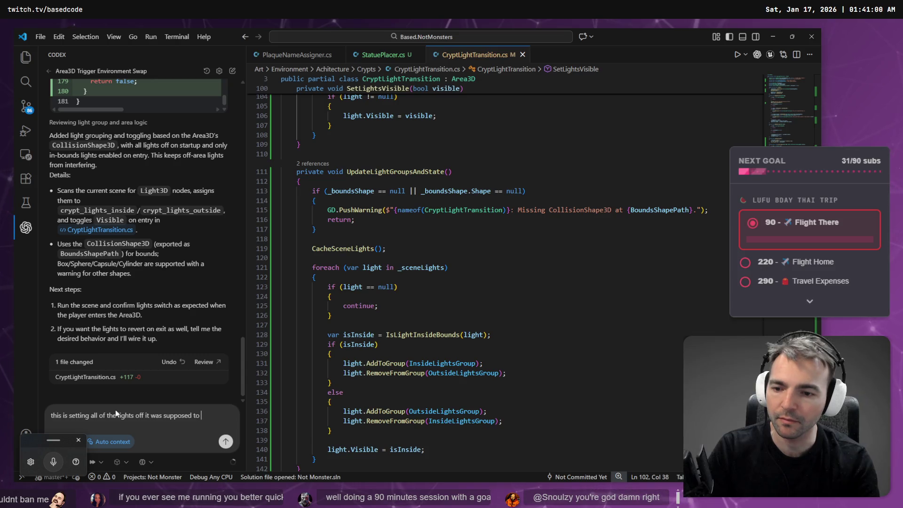
key("super+h")
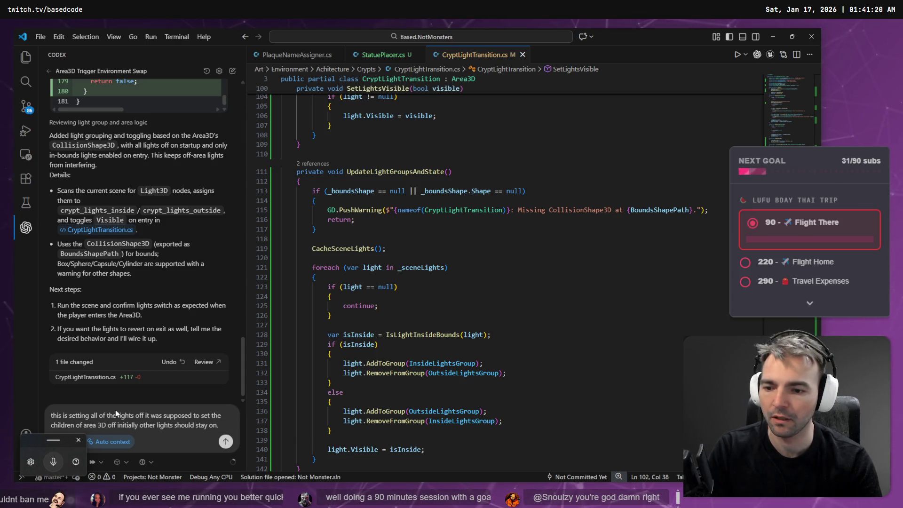
key("Return")
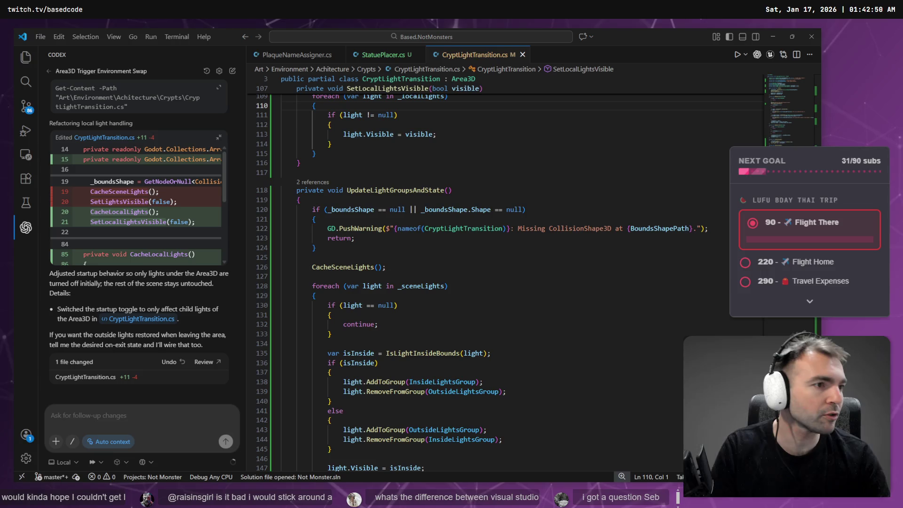
- Show the tldraw Not Monster board full screen and start a text label on the canvas
key("alt+Tab")
key("F11")
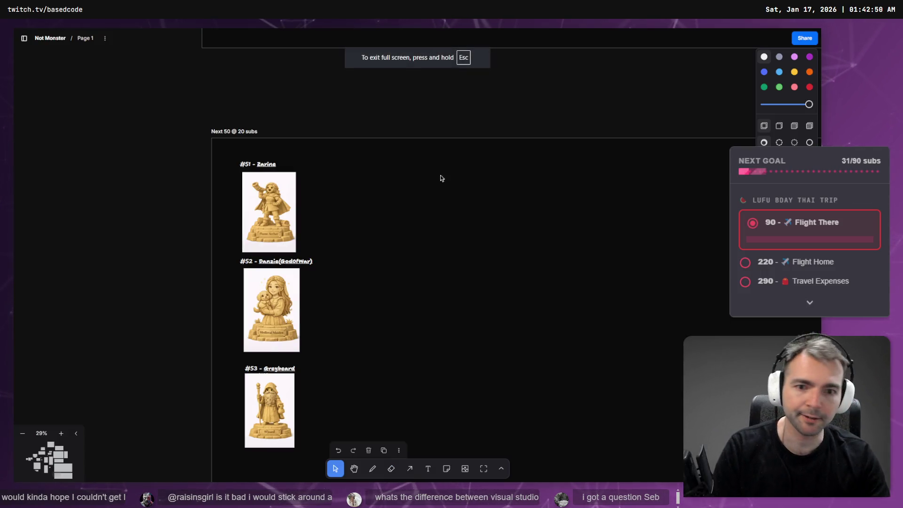
scroll(423, 291, "down", 5)
scroll(407, 307, "left", 10)
scroll(410, 346, "up", 2)
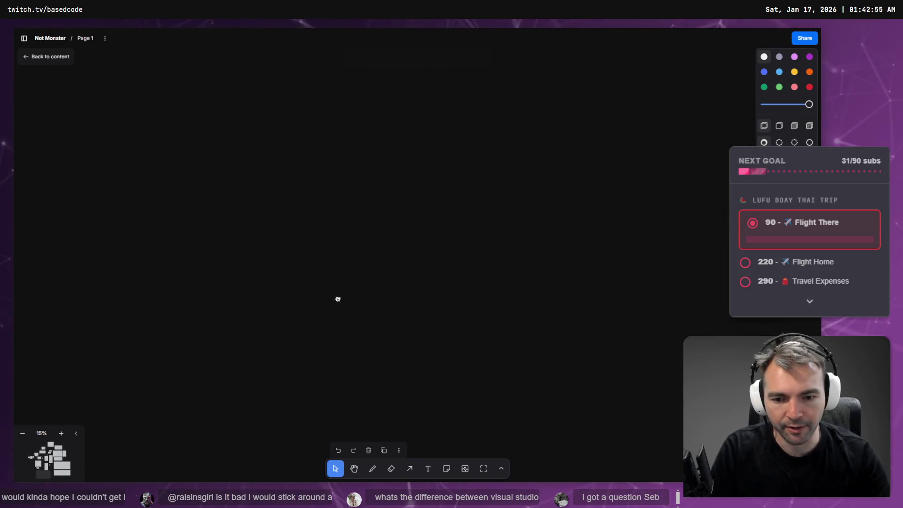
key("t")
left_click(434, 236)
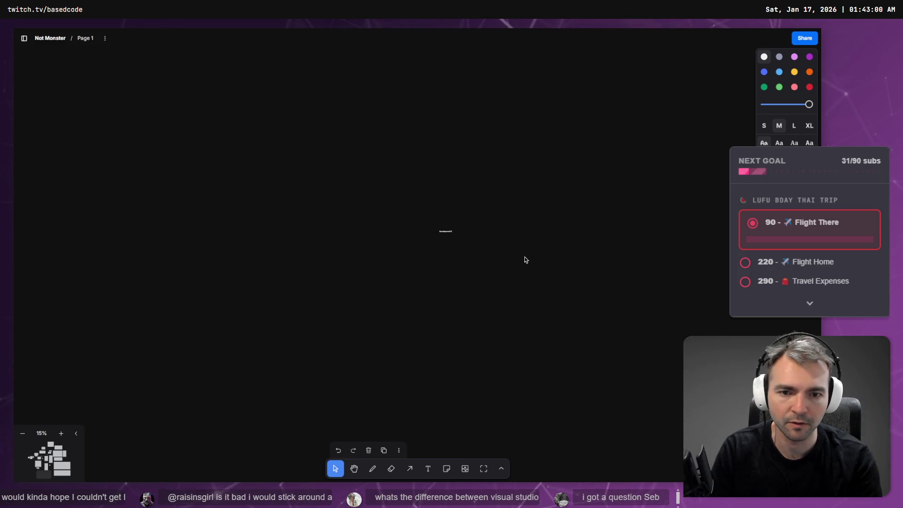
- Discard the tiny stray label and add a '- Run Code' bullet under Development Environments
type("Bl")
key("Escape")
scroll(453, 238, "up", 8)
scroll(461, 240, "up", 4)
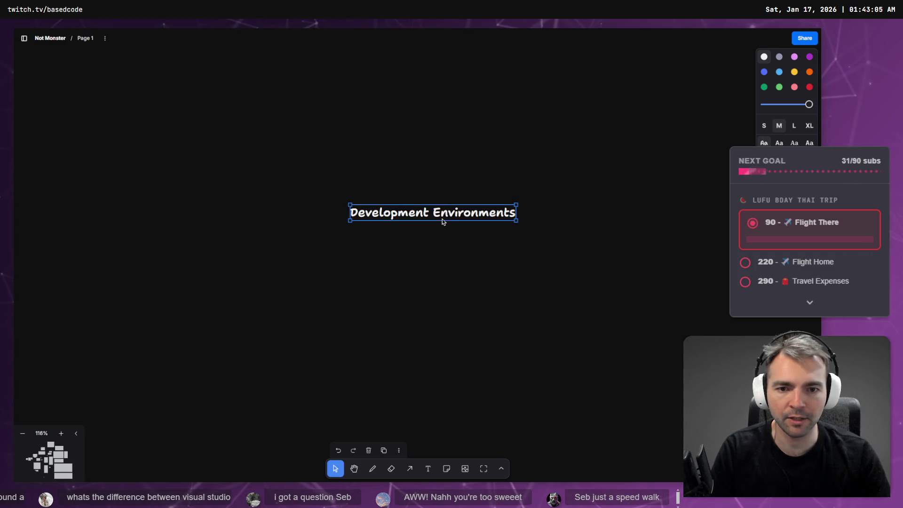
double_click(442, 218)
key("End")
key("Return")
type("- ")
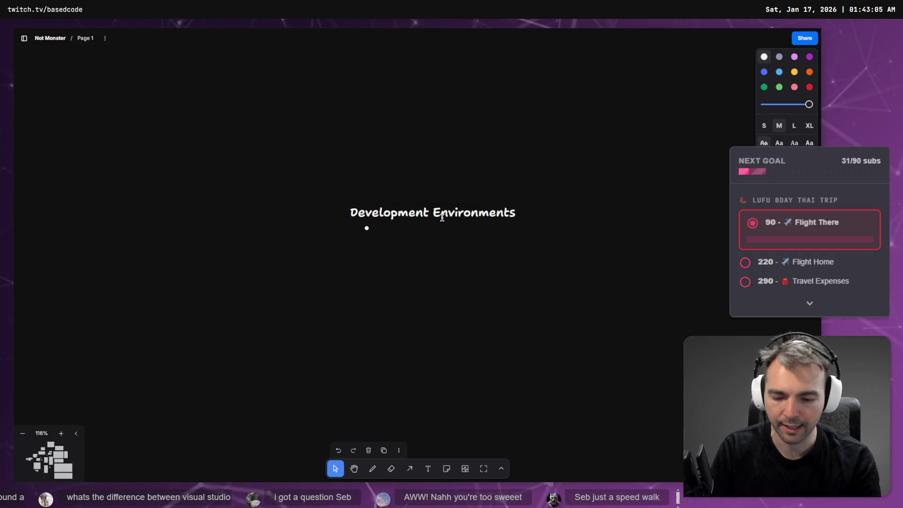
type("Run Code")
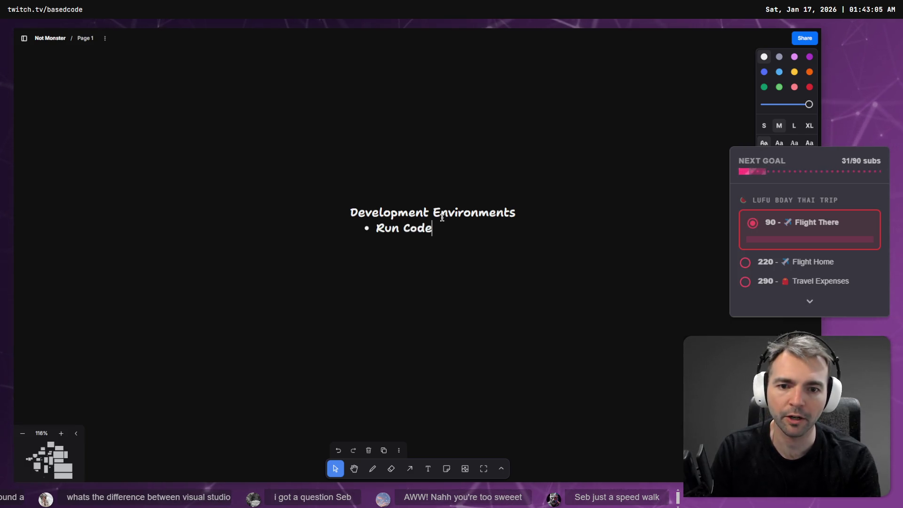
- Add the Code highlighting, Debugging and Manage Files bullets to the list
key("Return")
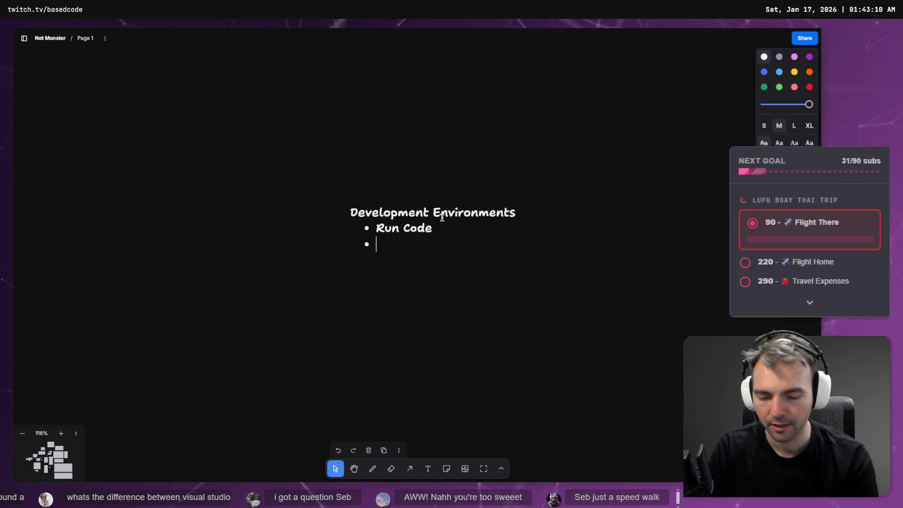
type("Code highlighting")
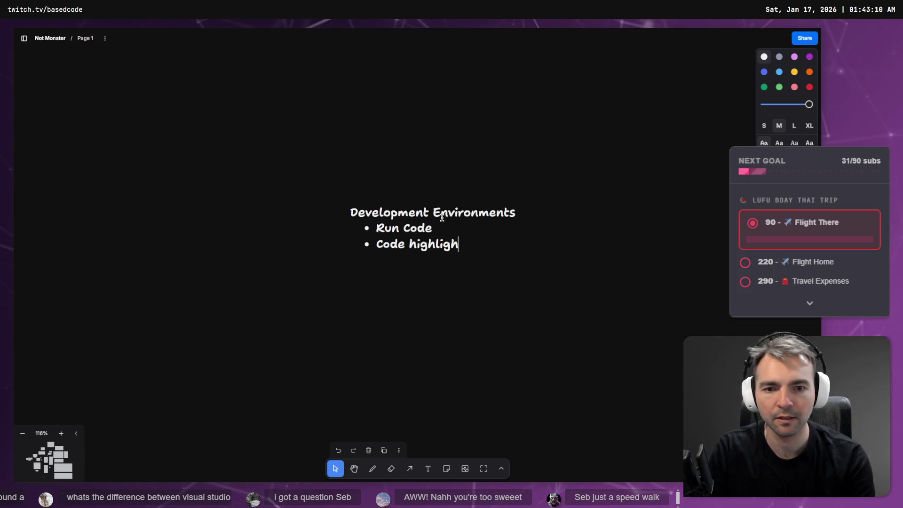
key("Return")
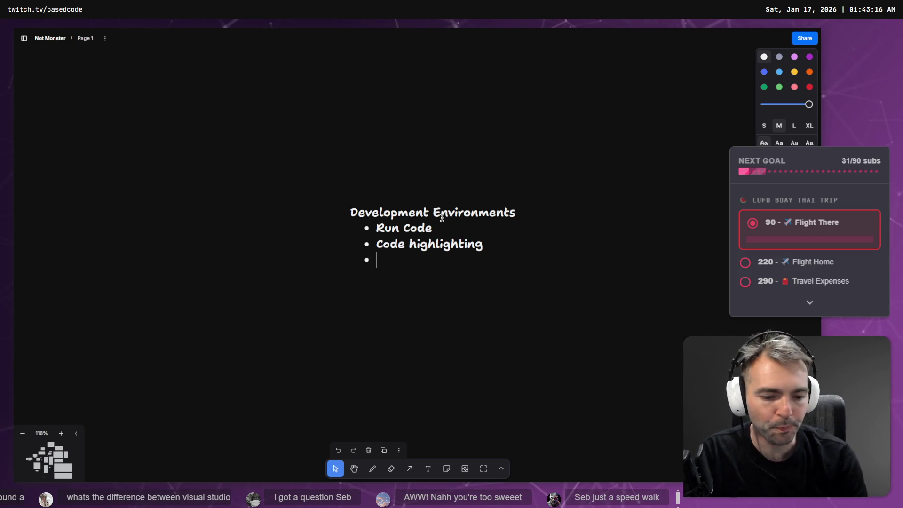
type("Debugging")
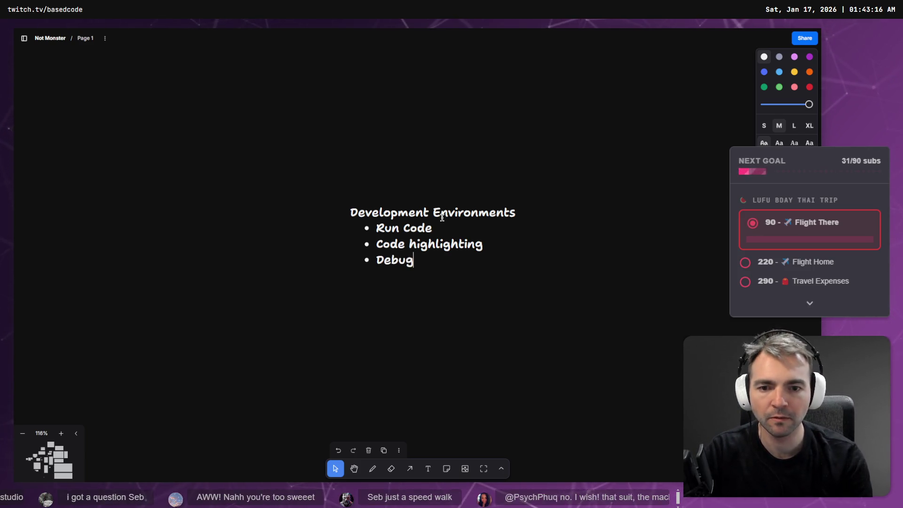
key("Return")
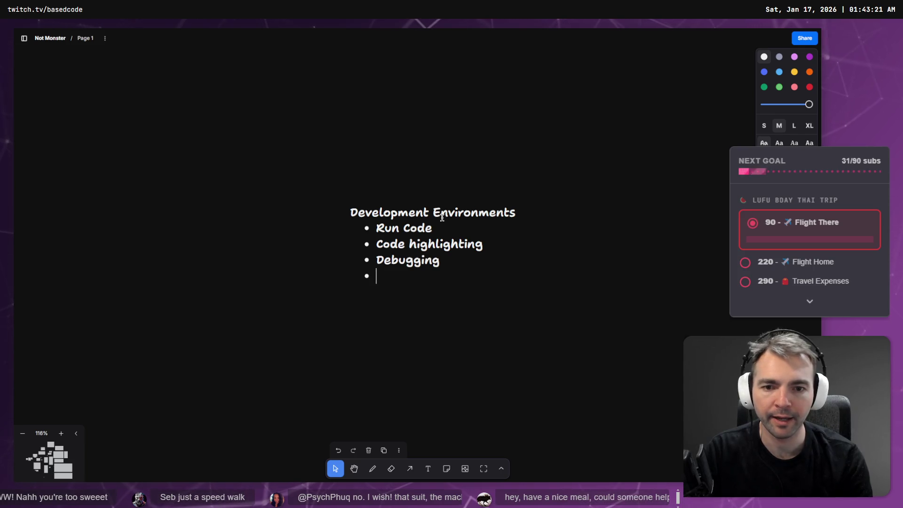
type("Manage ")
type("Files")
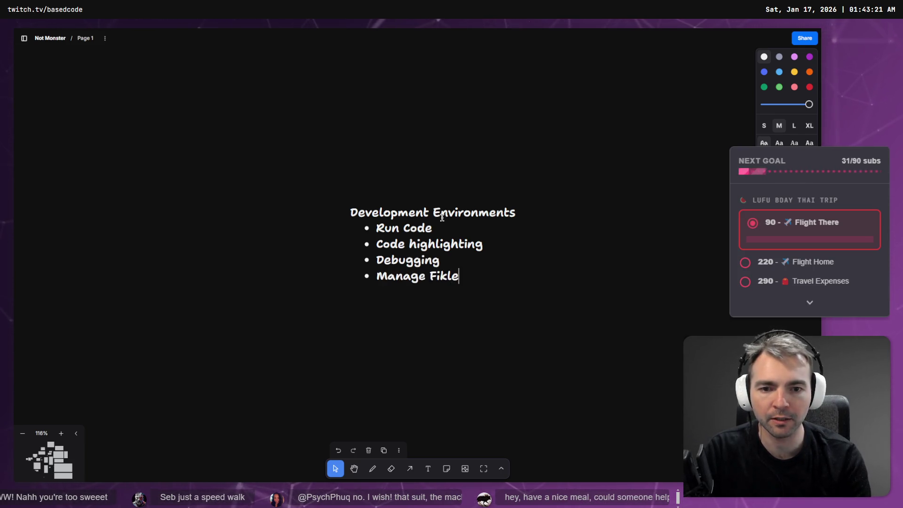
key("Return")
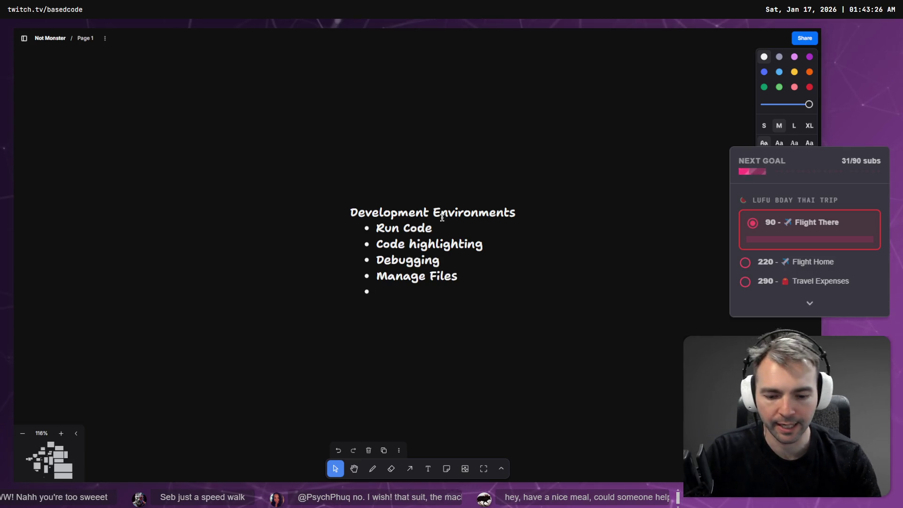
key("t")
left_click(55, 202)
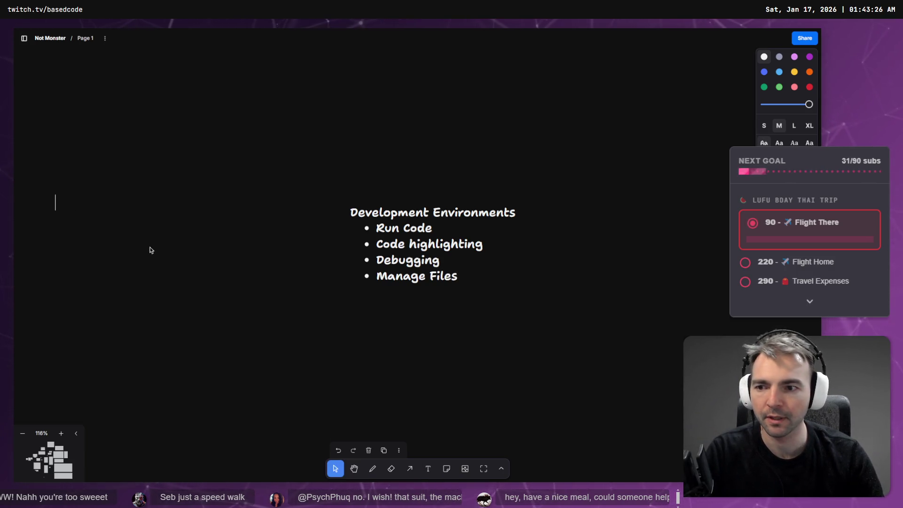
- Create a 'Text Editors' note with a 'Manipulate text' bullet beside the list
type("Text Editors")
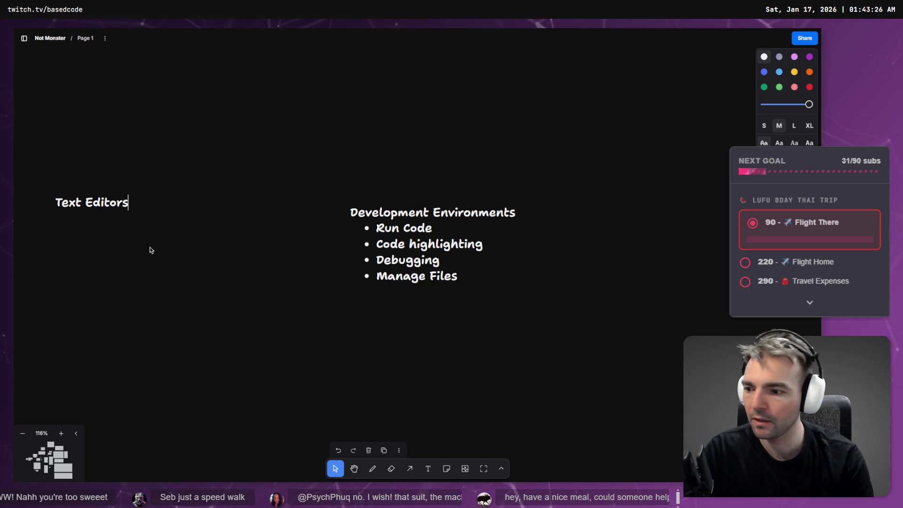
left_click_drag(181, 266, 328, 270)
left_click(264, 213)
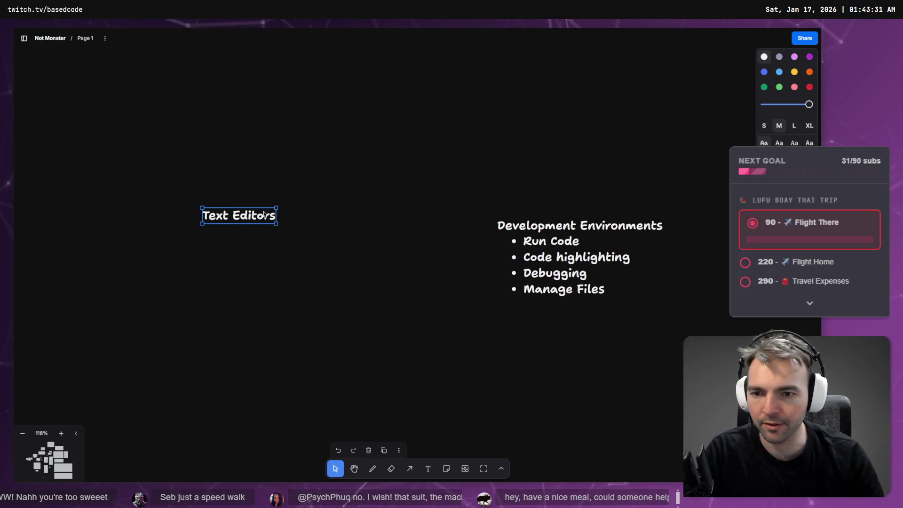
double_click(264, 220)
key("End")
key("Return")
type("M")
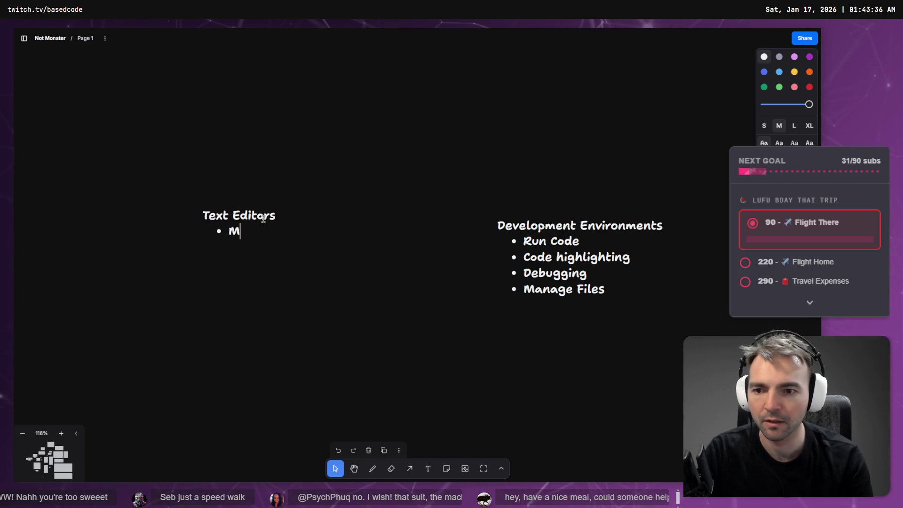
type("anipulate text")
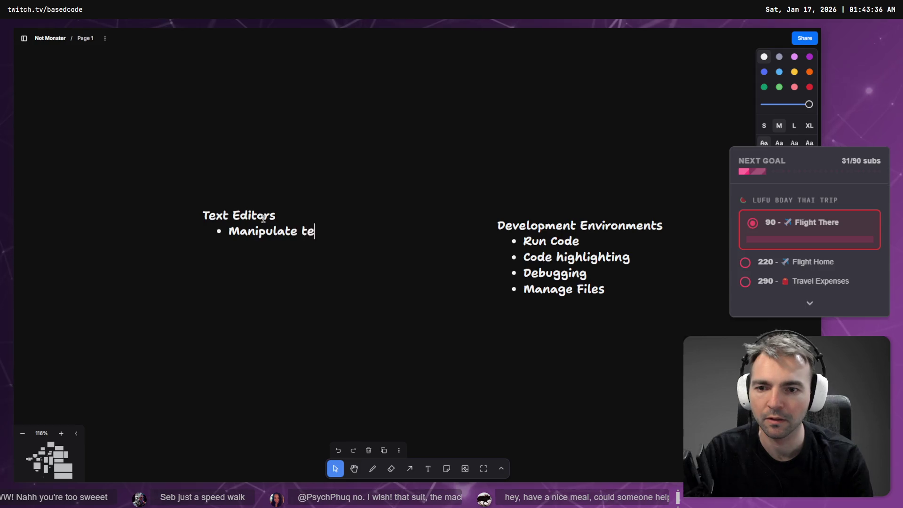
left_click(424, 379)
left_click_drag(278, 233, 276, 253)
- Draw a long horizontal timeline arrow above both notes and align the notes
key("a")
left_click_drag(210, 185, 621, 202)
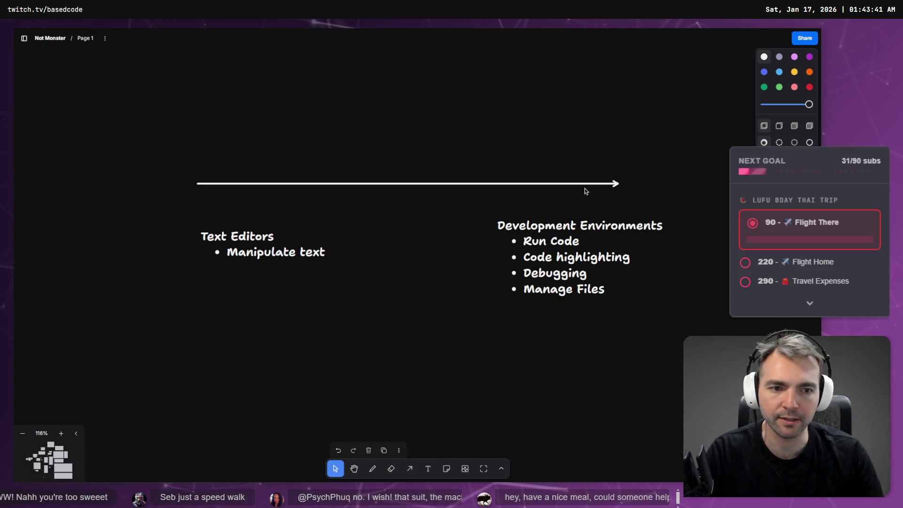
left_click(580, 247)
left_click_drag(254, 239, 253, 230)
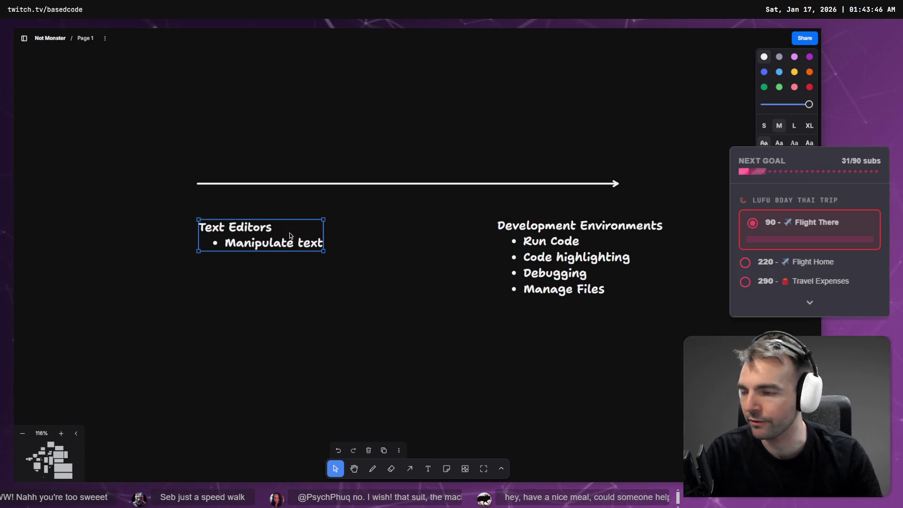
left_click(453, 250)
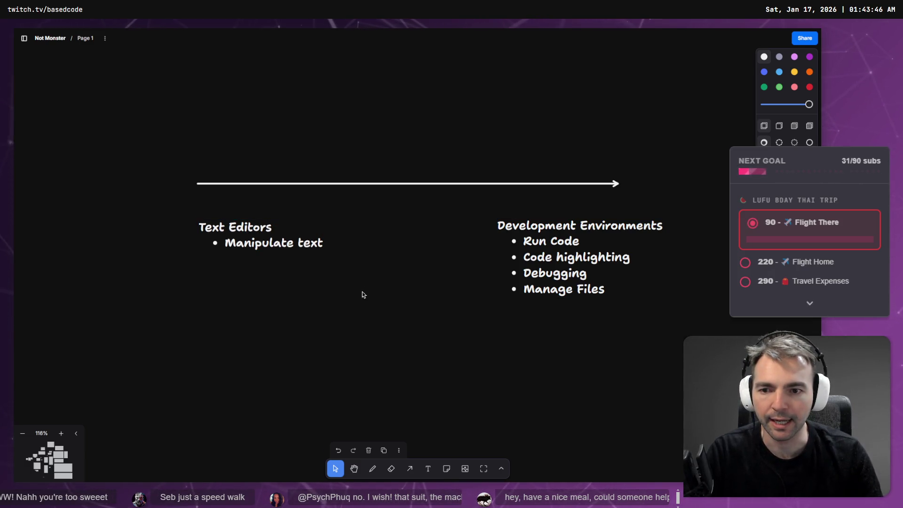
- Draw a freehand tick at the arrow's left end and delete the stray dot
key("t")
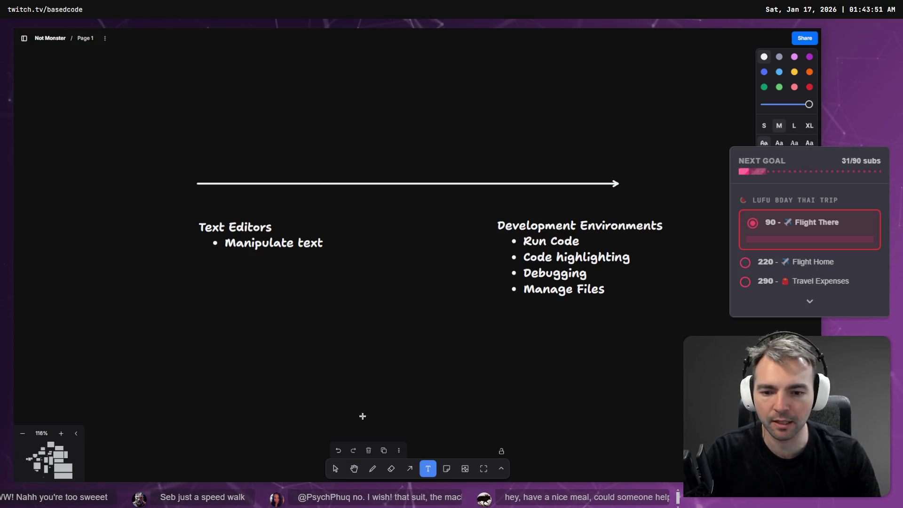
left_click(375, 472)
left_click_drag(196, 171, 195, 192)
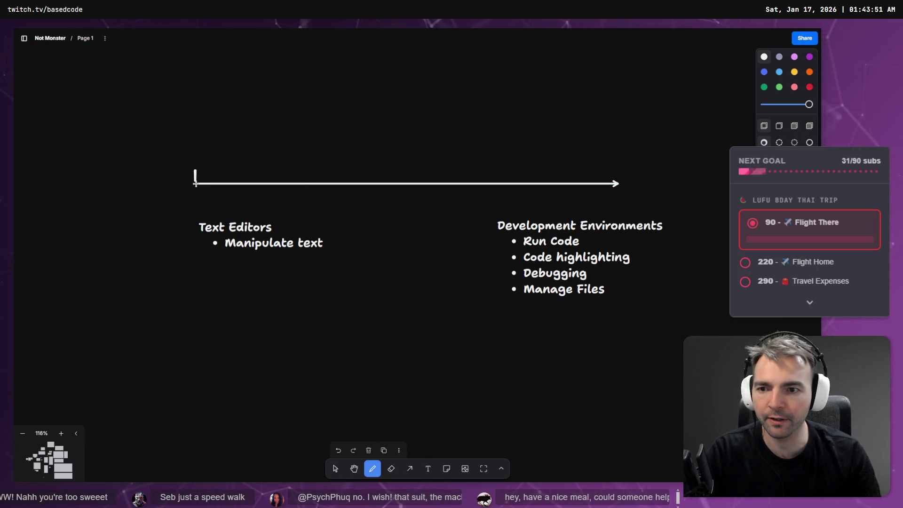
left_click(370, 157)
key("t")
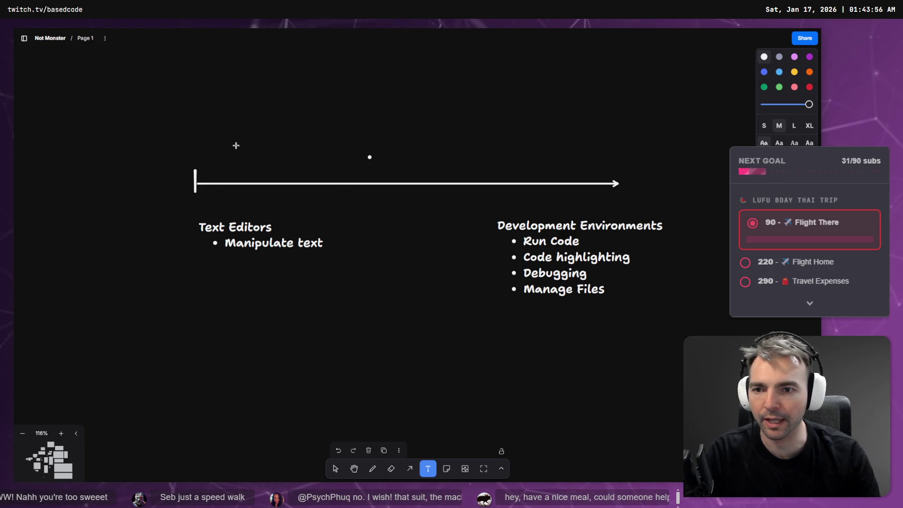
left_click(335, 468)
left_click_drag(395, 134, 364, 160)
key("Delete")
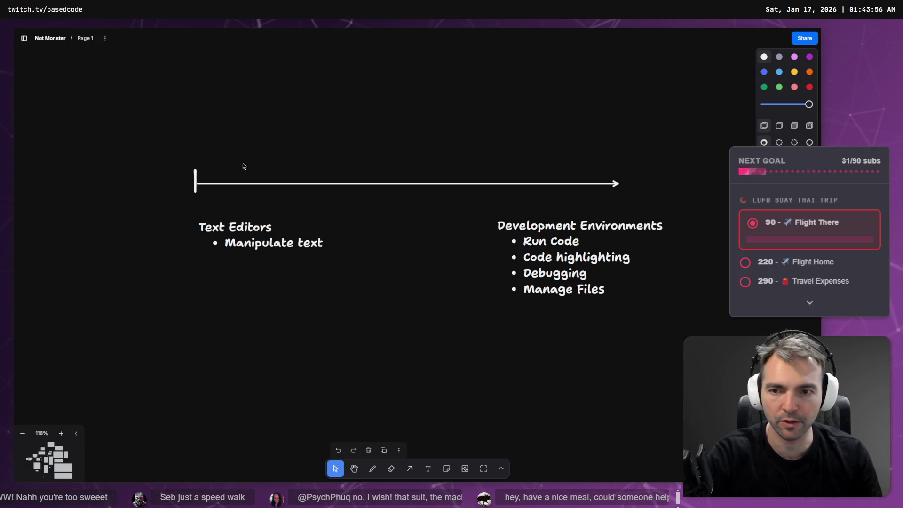
- Label the timeline start with 'Nano' above 'Nodepad.exe' and arrange both
key("t")
left_click(202, 138)
type("N")
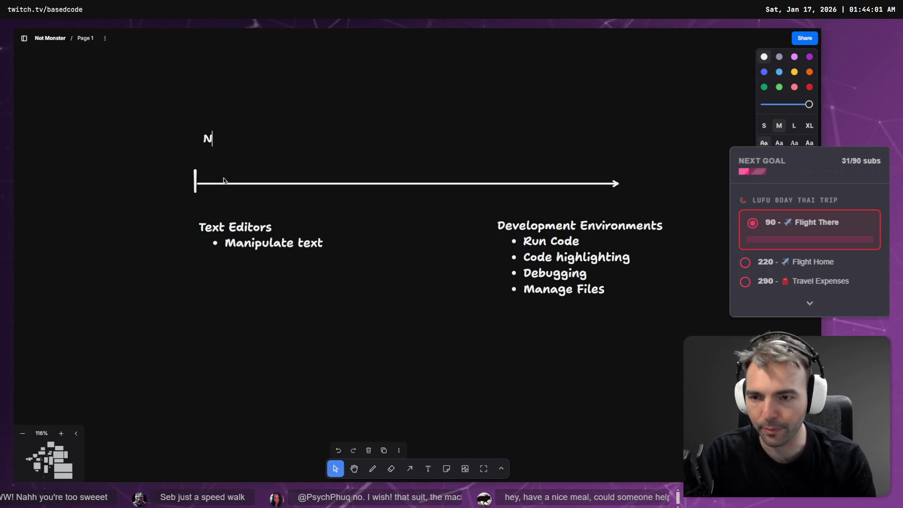
type("odepad.exe")
left_click(418, 56)
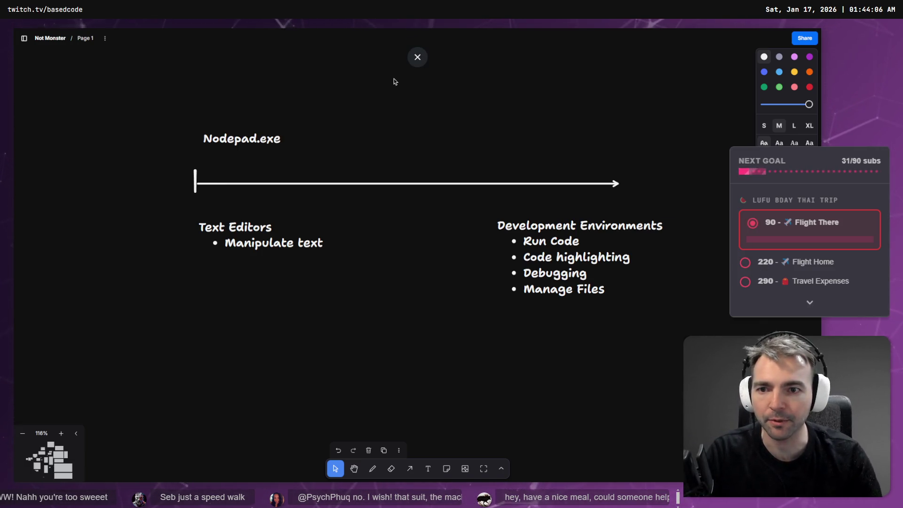
key("t")
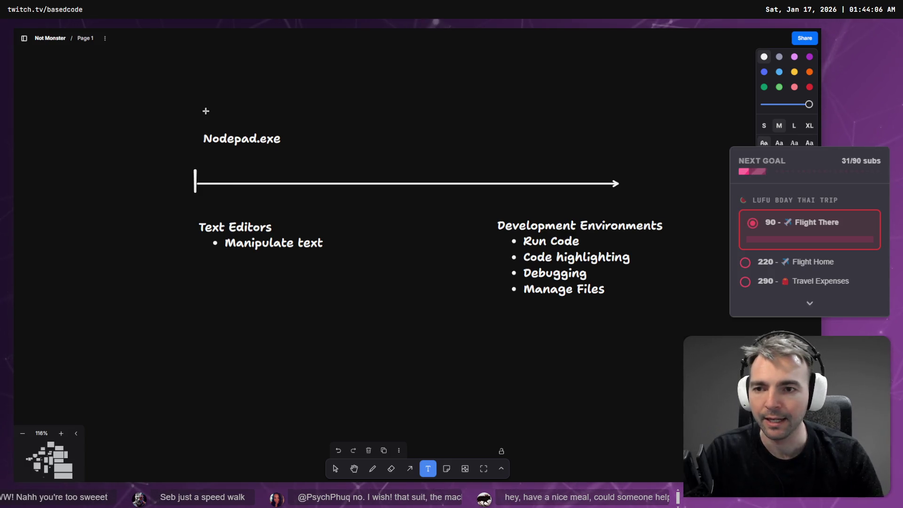
left_click(177, 112)
type("Nano")
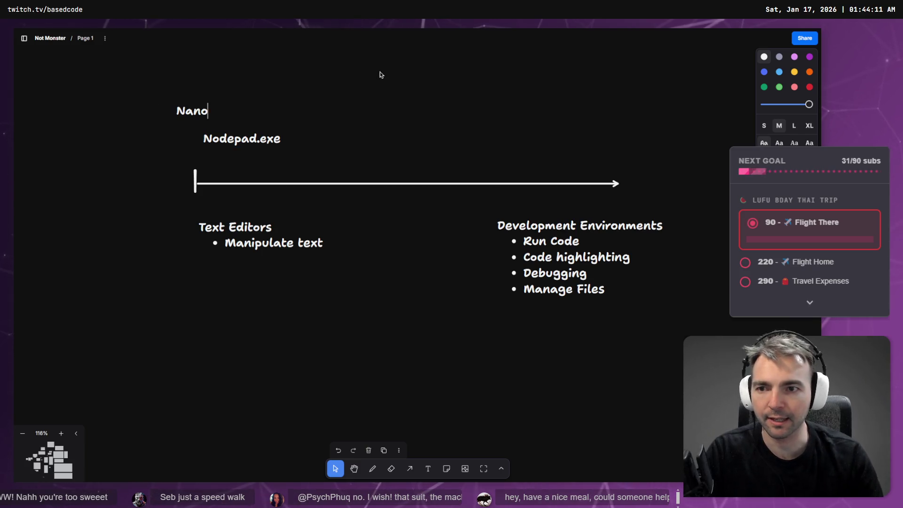
left_click_drag(198, 109, 215, 120)
left_click(242, 138, "shift")
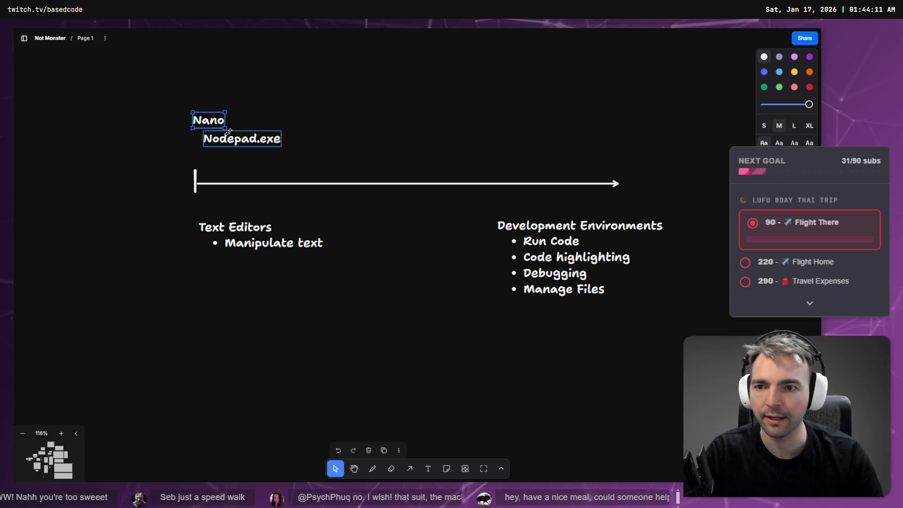
left_click(266, 141)
left_click_drag(266, 144, 277, 148)
- Add Vim, NeoVim, Emacs and Visual Studio Code labels along the arrow
key("t")
left_click(303, 122)
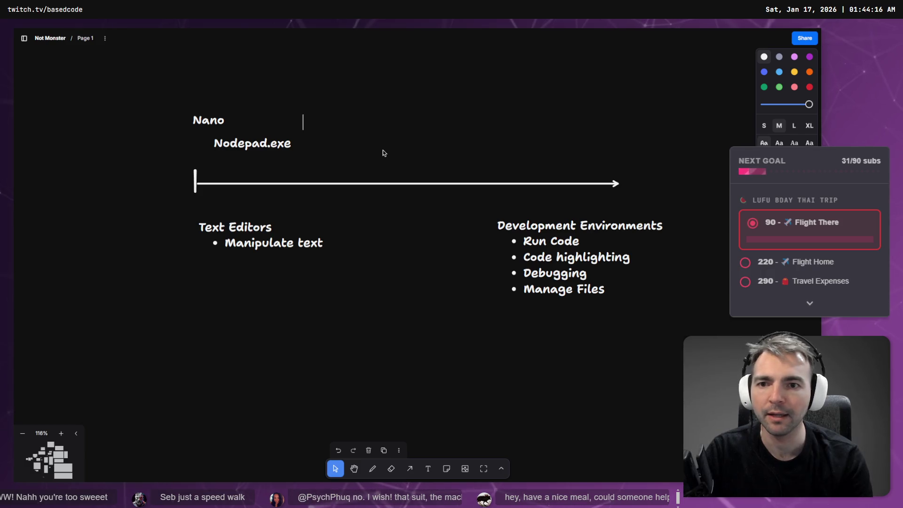
type("Vim")
key("Escape")
key("t")
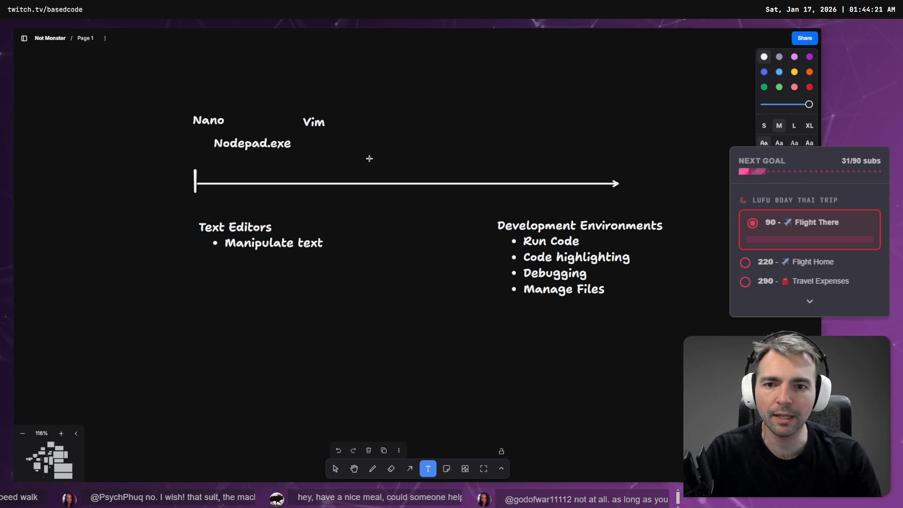
left_click(369, 159)
type("NeoVim")
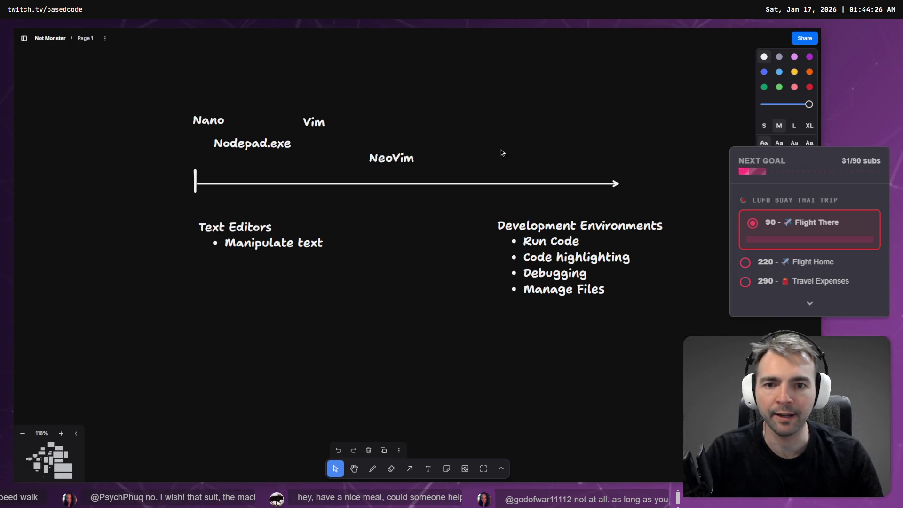
type("e")
type("t")
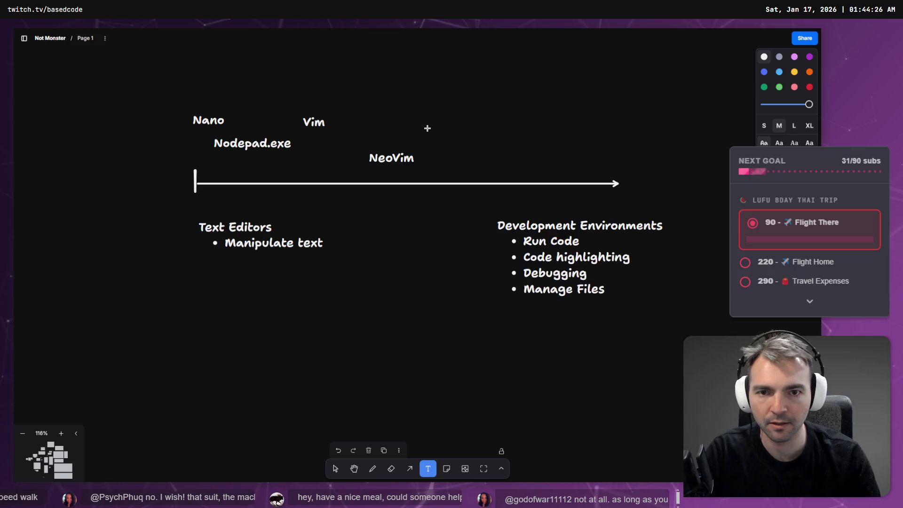
type("Emacs")
left_click(527, 121)
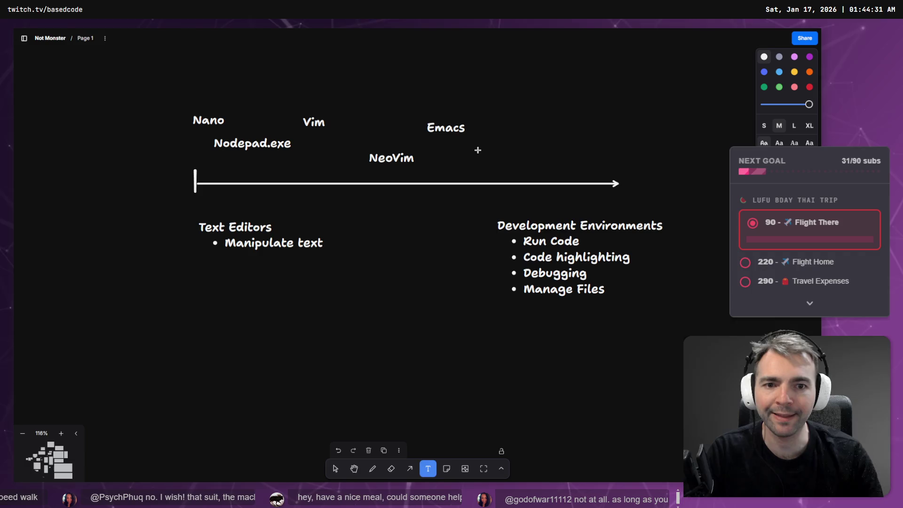
type("Visua")
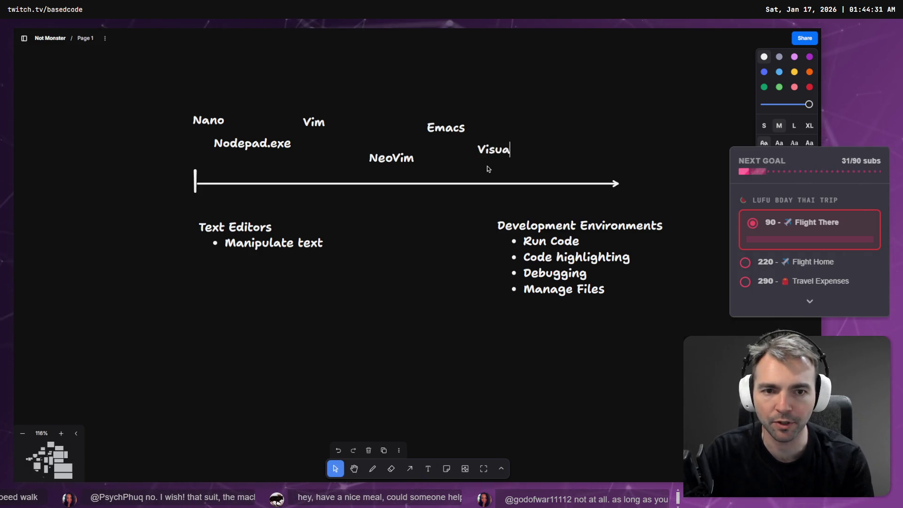
type("l Studio")
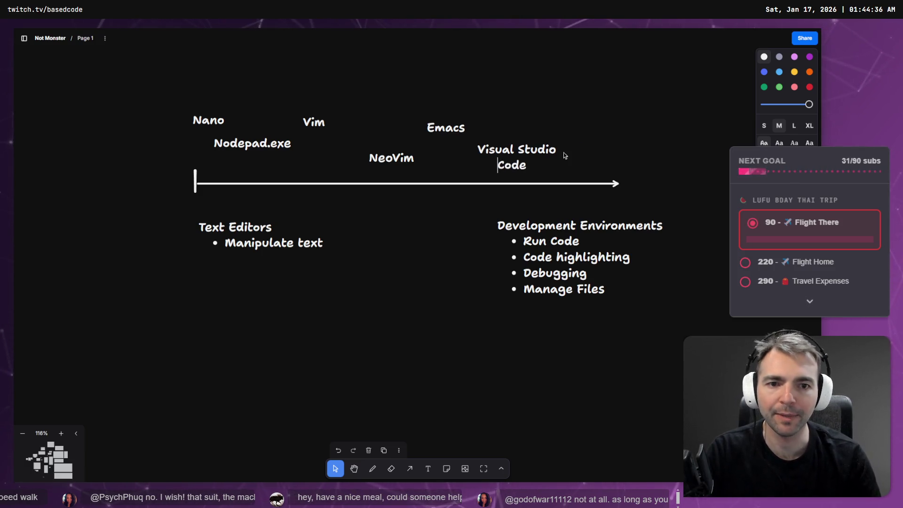
left_click(637, 144)
- Add an IDE line above the Development Environments heading and lengthen the timeline arrow to the right
left_click(554, 225)
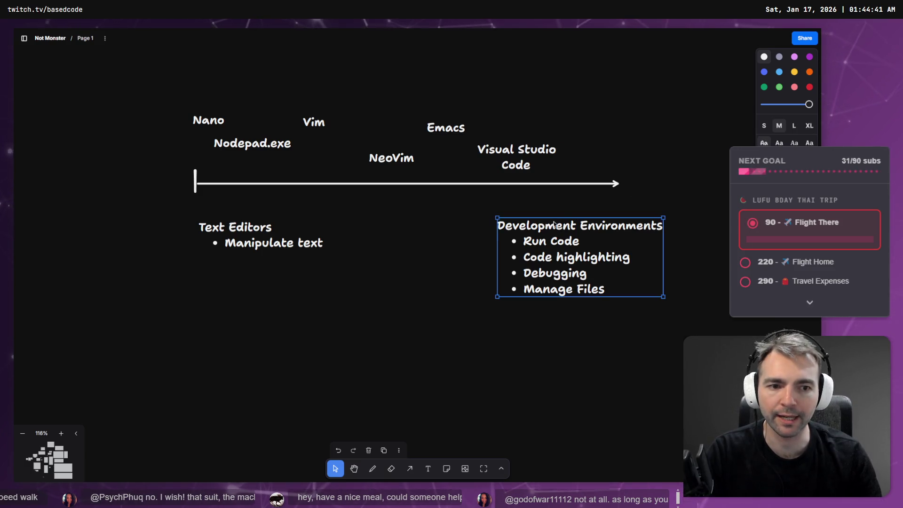
double_click(536, 226)
key("Left")
key("Return")
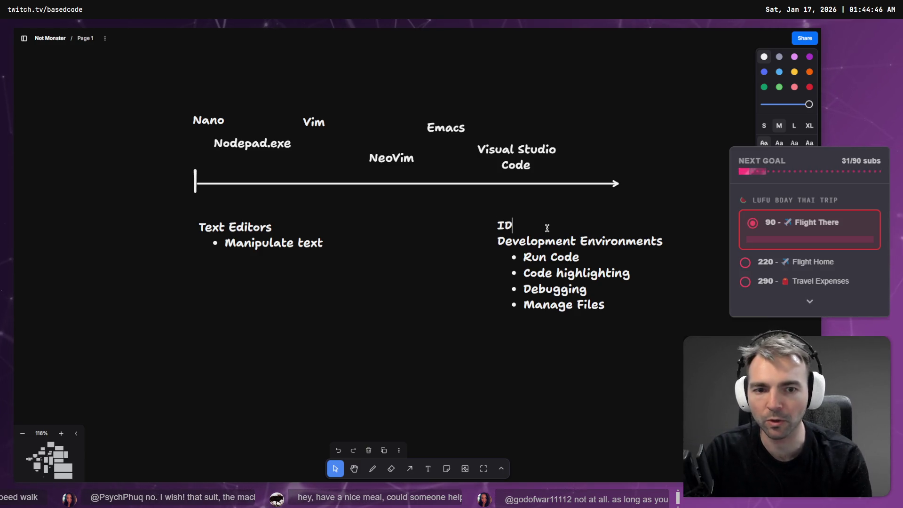
left_click(691, 214)
left_click(619, 188)
left_click_drag(619, 183, 700, 184)
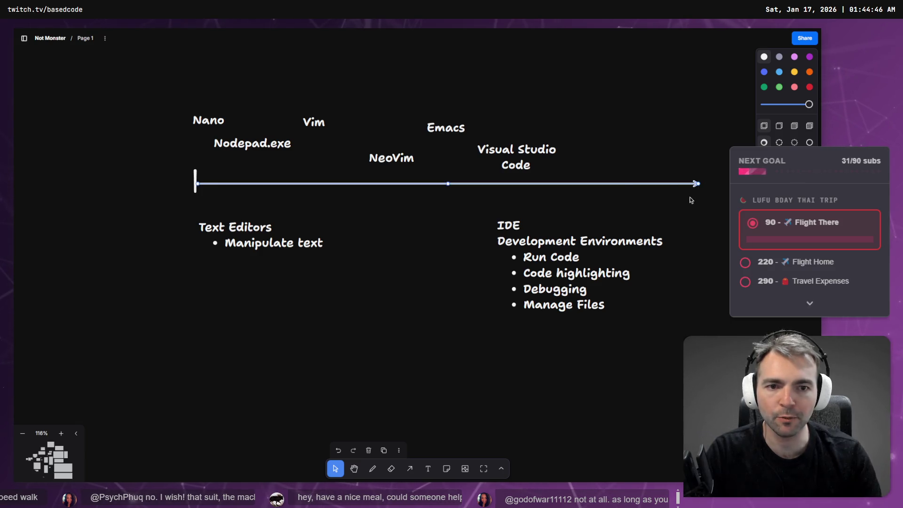
- Draw tick marks under Nodepad.exe, Vim and NeoVim, then start a 'Visual Studio' label
key("t")
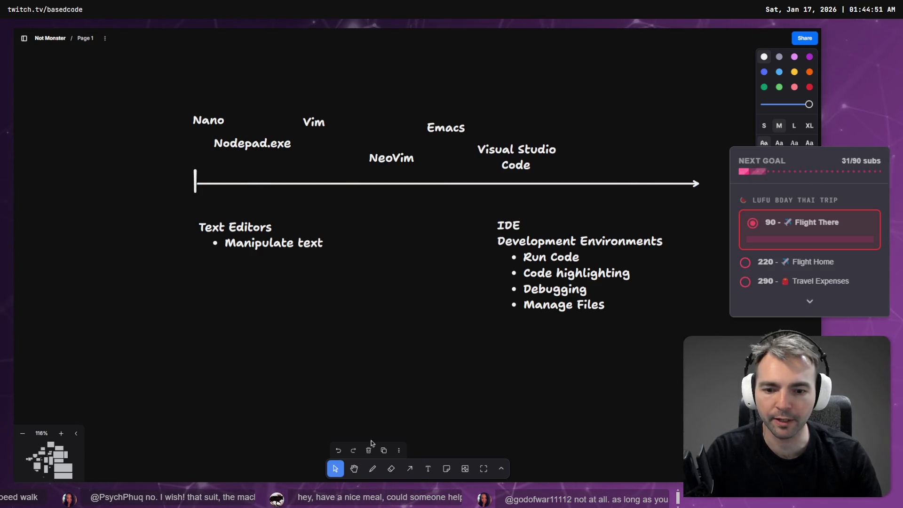
left_click(373, 468)
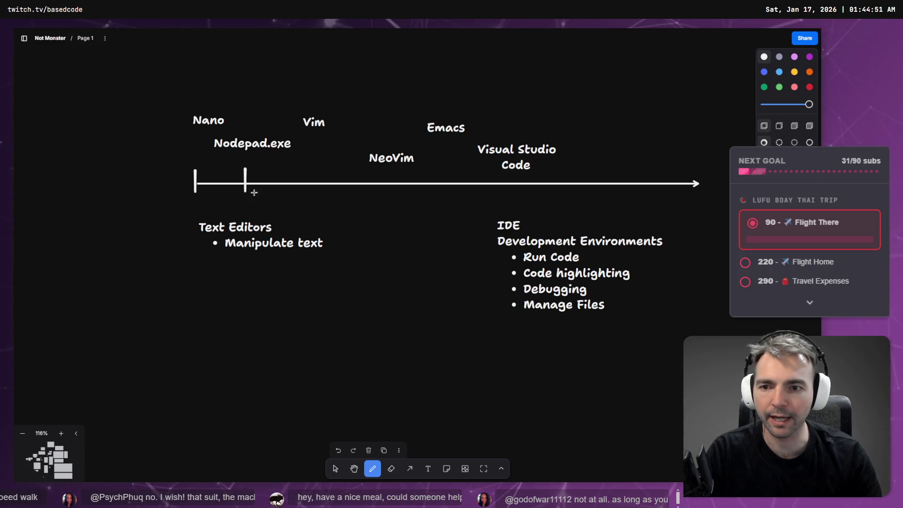
left_click(335, 192)
left_click_drag(333, 194, 312, 194)
key("ctrl+z")
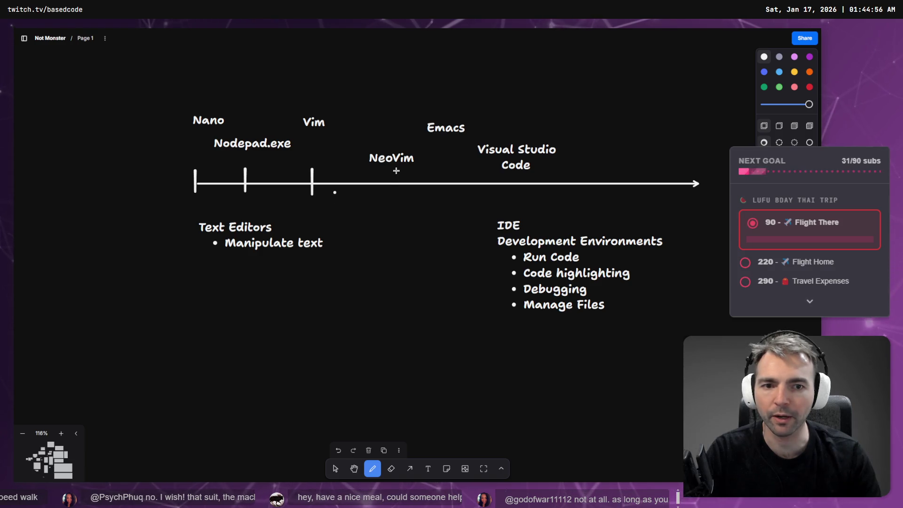
left_click_drag(390, 171, 390, 194)
left_click(427, 202)
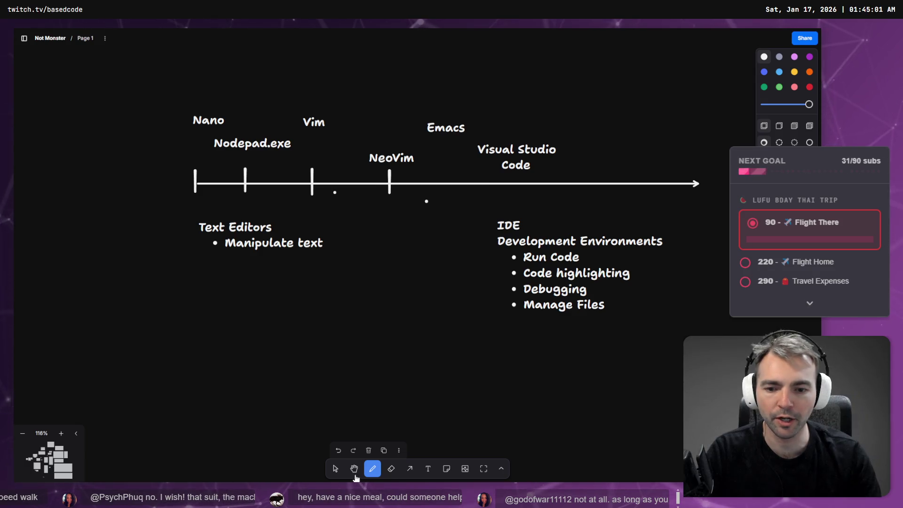
key("t")
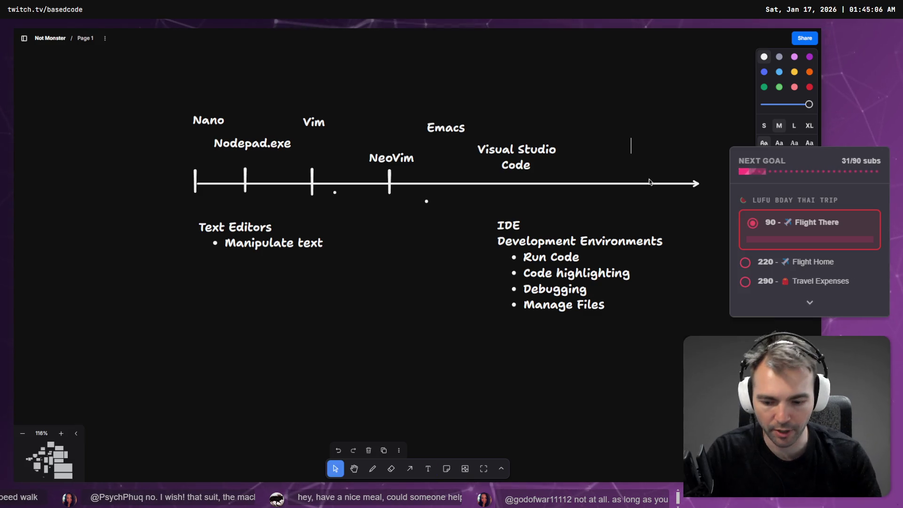
type("Visual St")
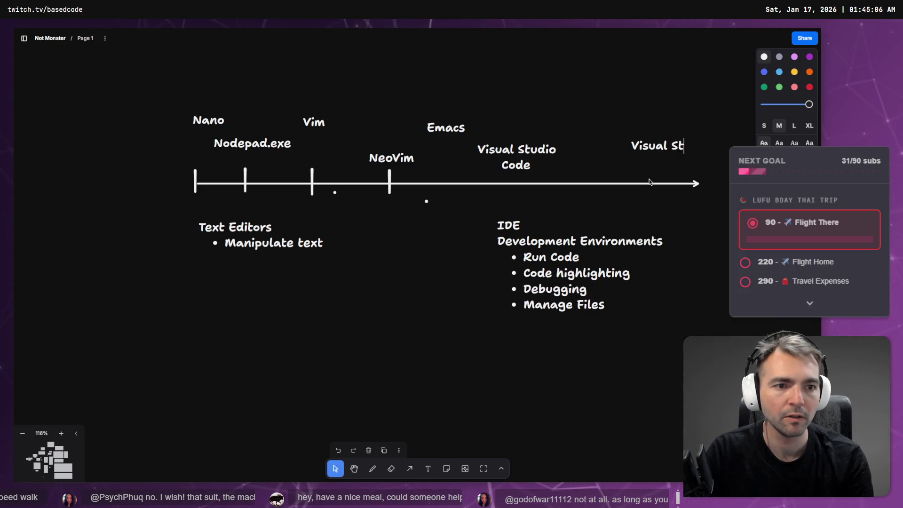
type("udioi")
- Finish the Visual Studio label and extend the timeline arrow further right
key("Escape")
key("shift+Left")
key("shift+Left")
key("shift+Left")
left_click(654, 172)
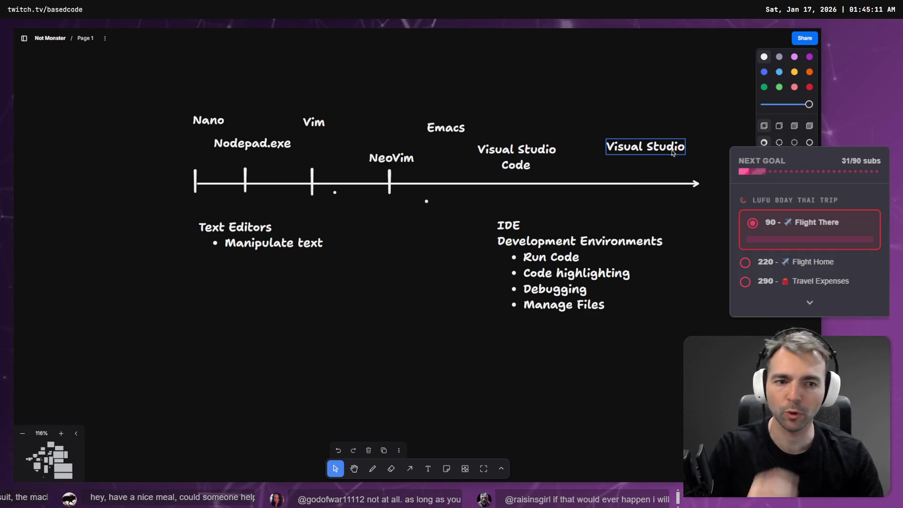
left_click(691, 183)
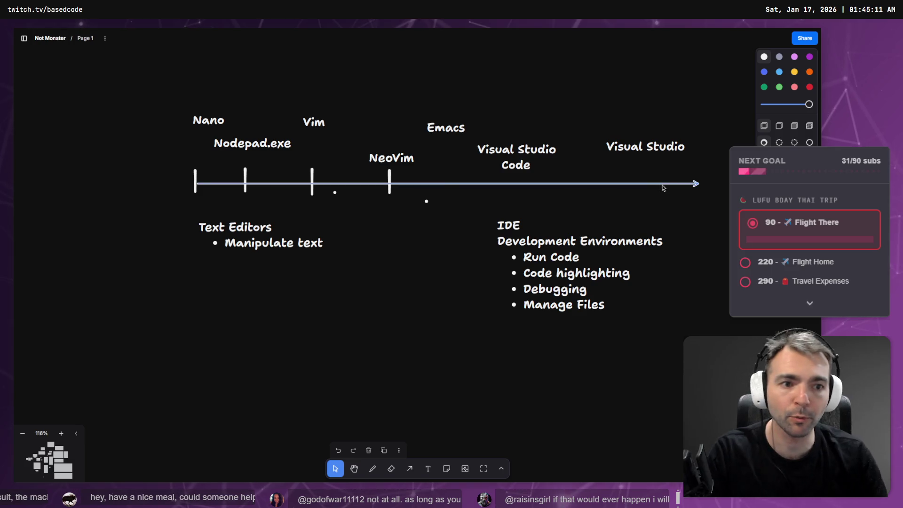
left_click_drag(700, 185, 721, 184)
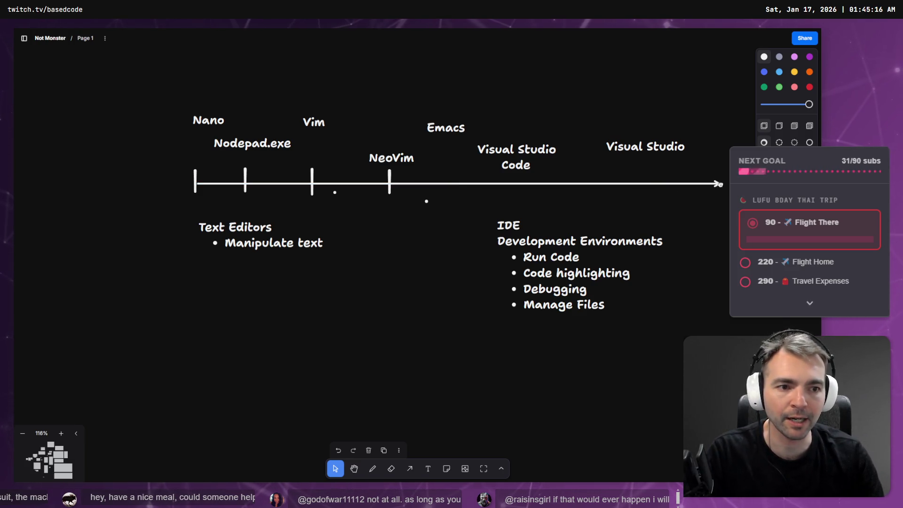
- Add a 'Rider' label just above the timeline's arrowhead
double_click(677, 165)
type("Rider")
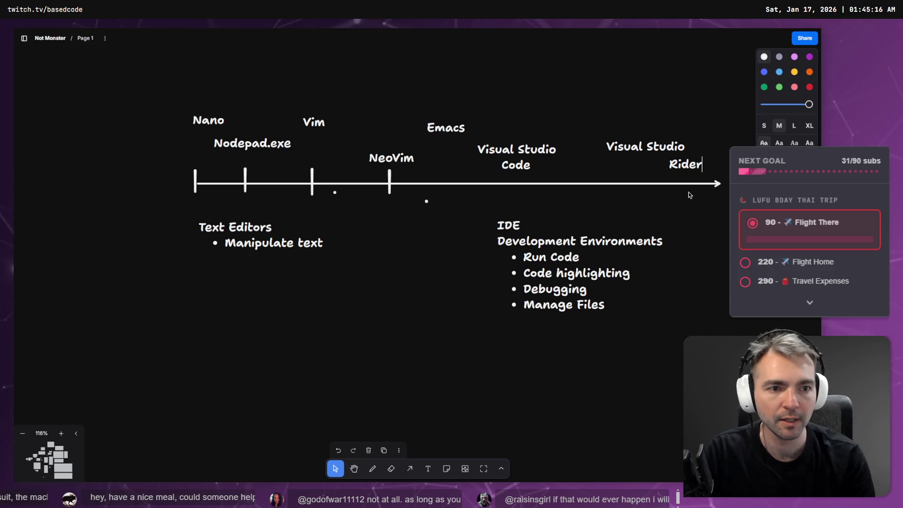
key("Escape")
left_click_drag(675, 170, 682, 176)
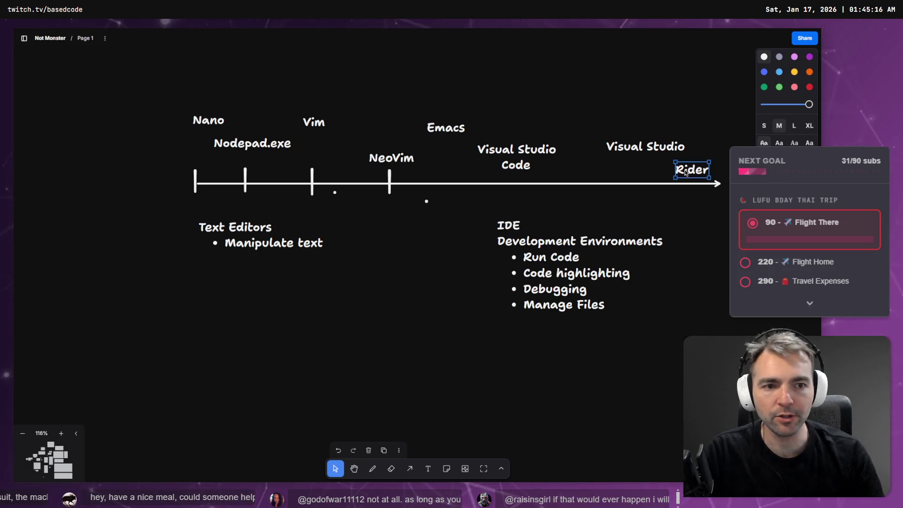
left_click(559, 163)
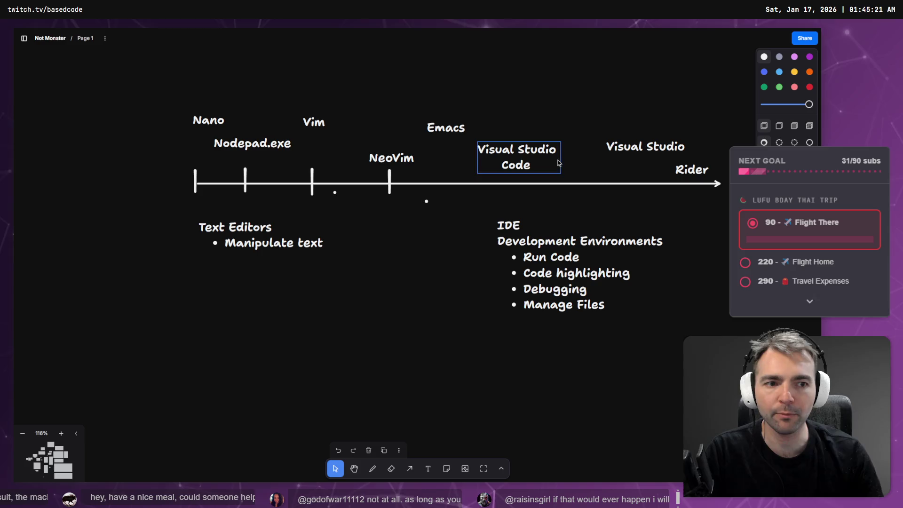
- Clear the stray dot below the timeline and move the Visual Studio label up
mouse_move(672, 220)
left_mouse_down()
mouse_move(583, 242)
mouse_move(556, 282)
mouse_move(561, 273)
left_mouse_up()
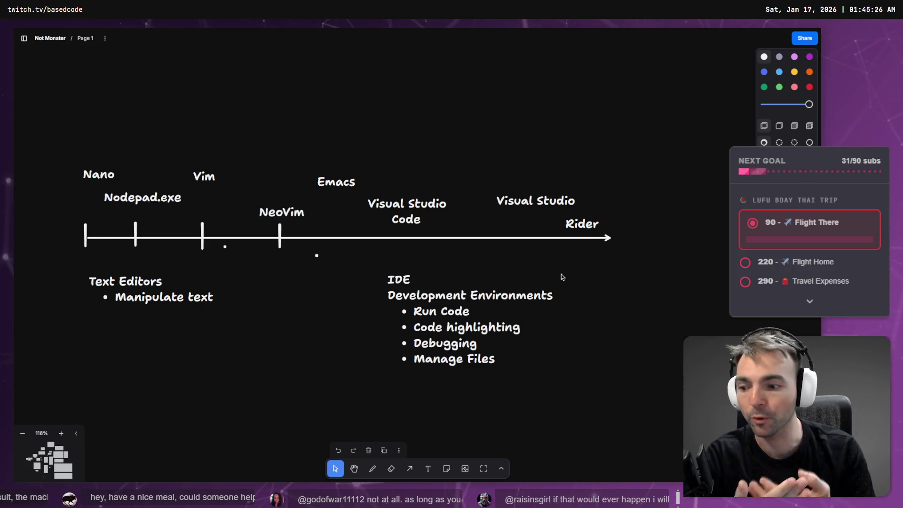
left_click_drag(311, 258, 283, 279)
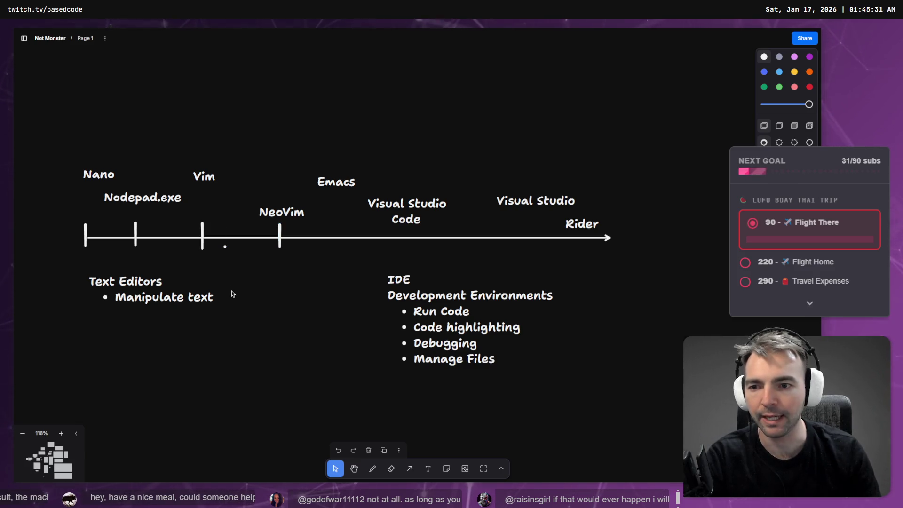
left_click(536, 201)
left_click_drag(536, 201, 536, 187)
- Add a '.Net' note listing Visual Basic and C# as bullets
key("a")
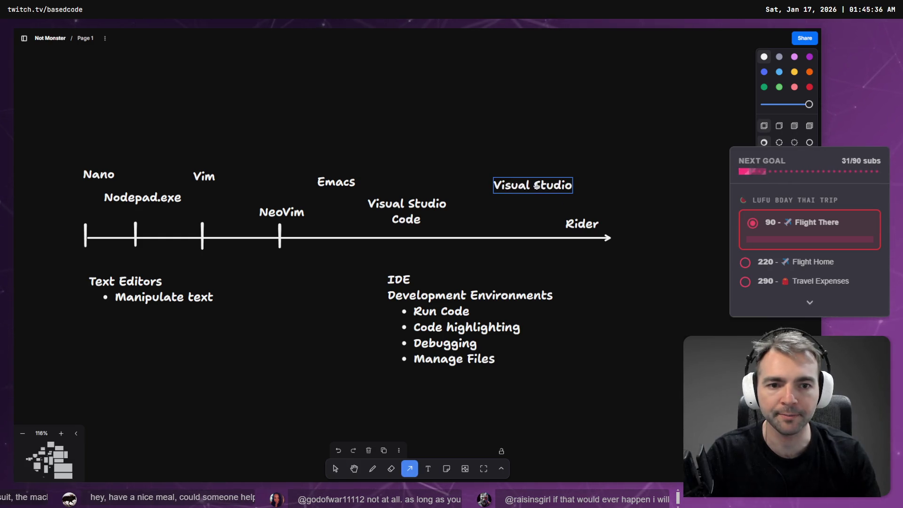
type("t")
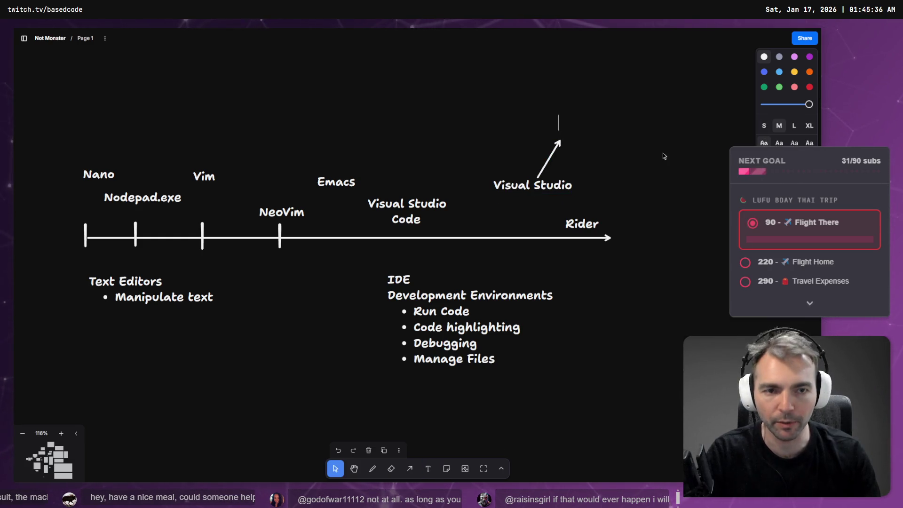
type(".Net")
key("Escape")
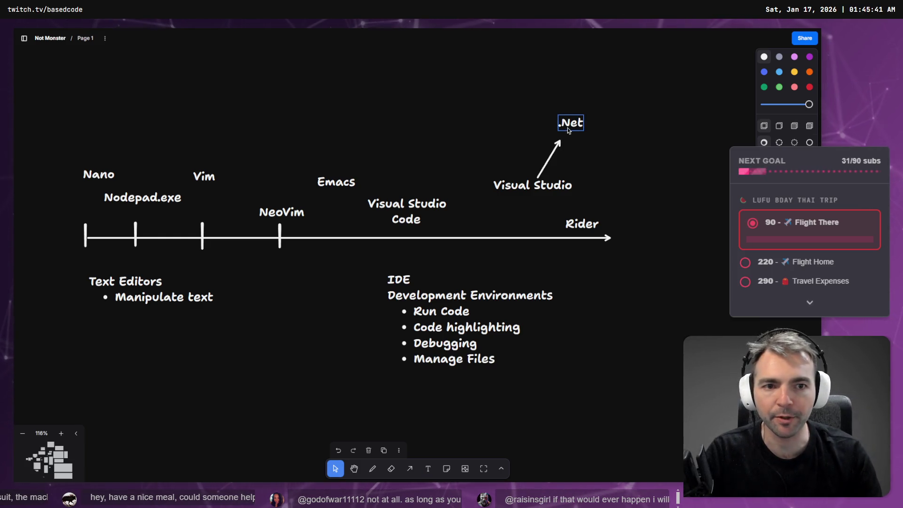
left_click_drag(569, 130, 570, 110)
double_click(571, 106)
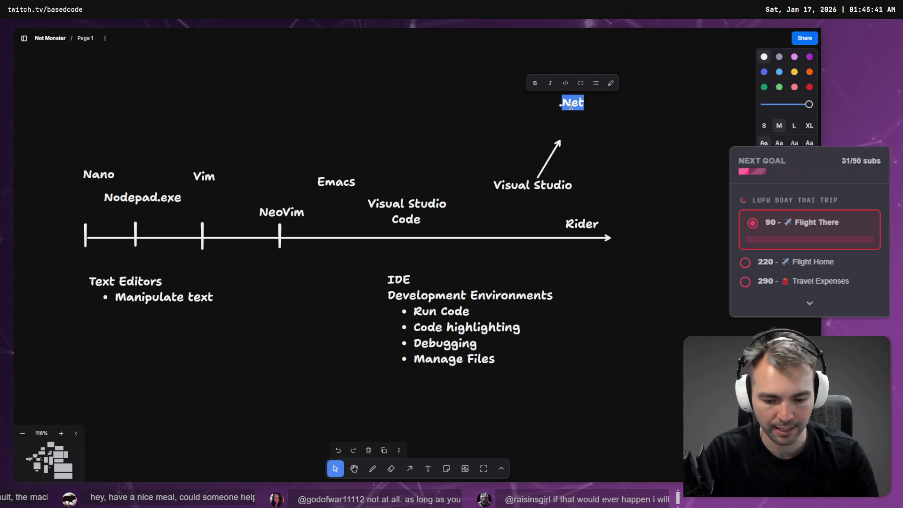
key("End")
key("Return")
type("- ")
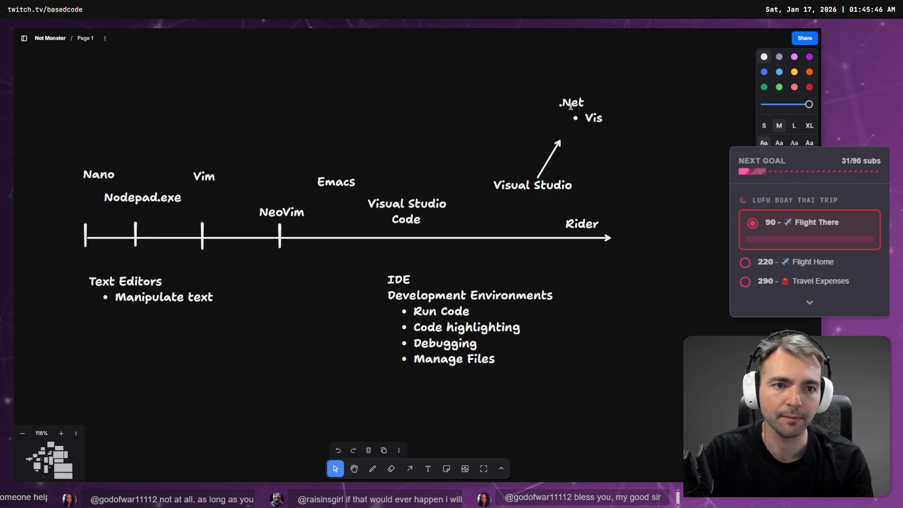
type("ual")
key("BackSpace")
type("Ba")
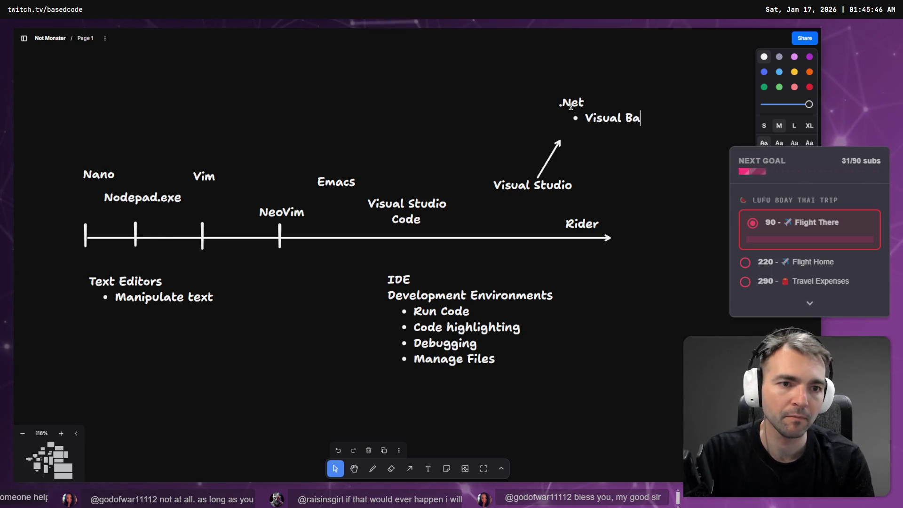
type("sic • C#")
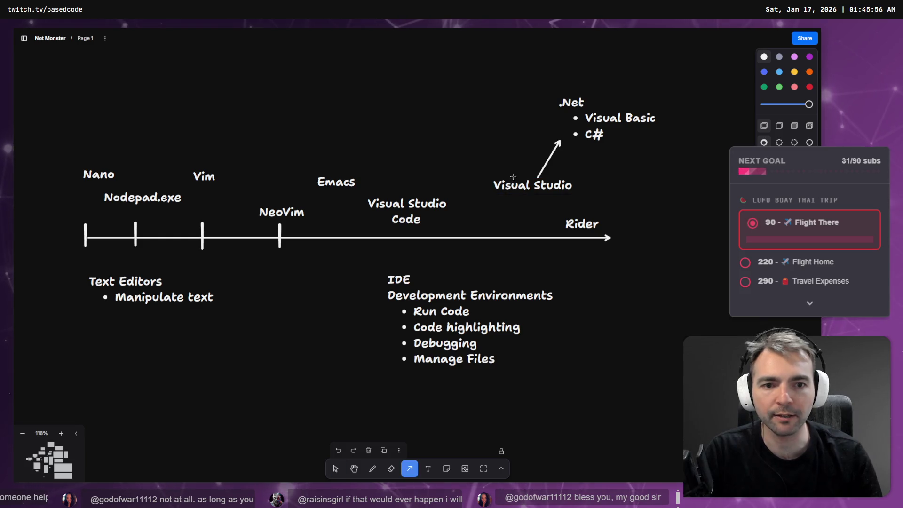
- Draw an arrow from Visual Studio to a new C++ label, with C++ at its tip
left_click_drag(527, 178, 476, 110)
key("t")
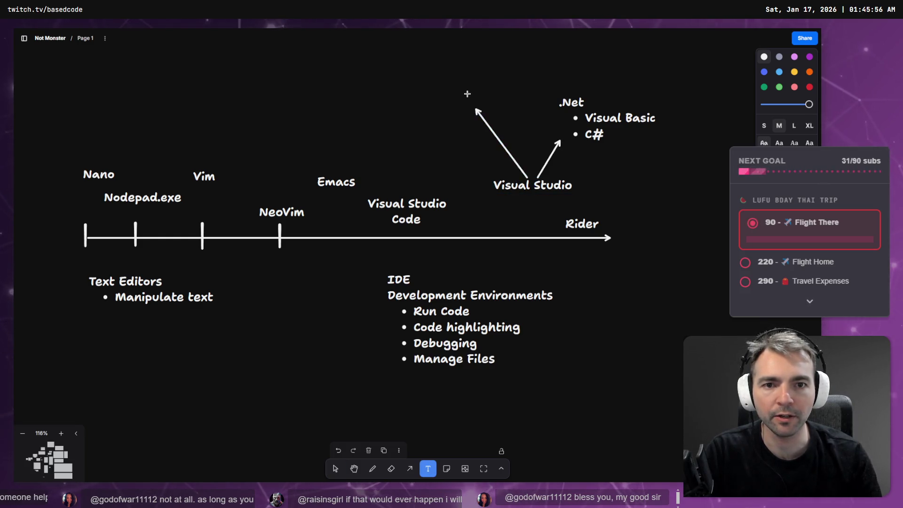
type("C++")
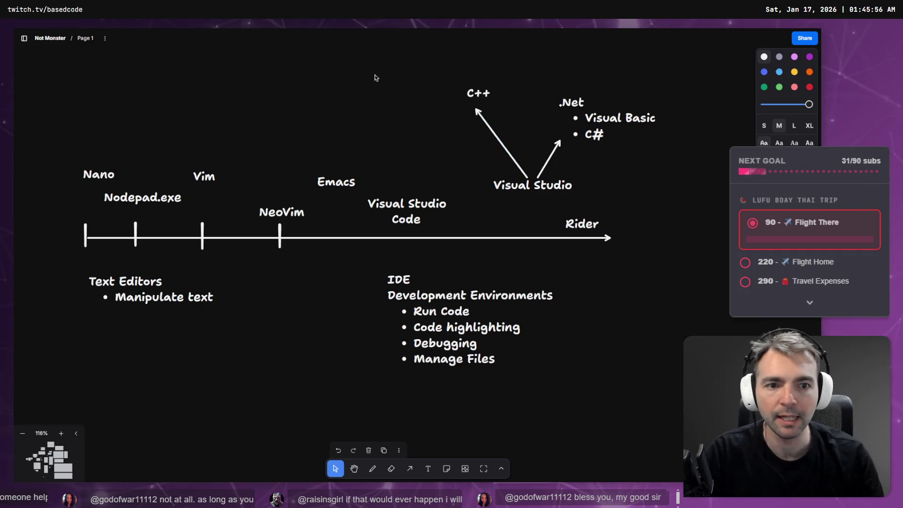
left_click(461, 112)
left_click_drag(476, 111, 497, 138)
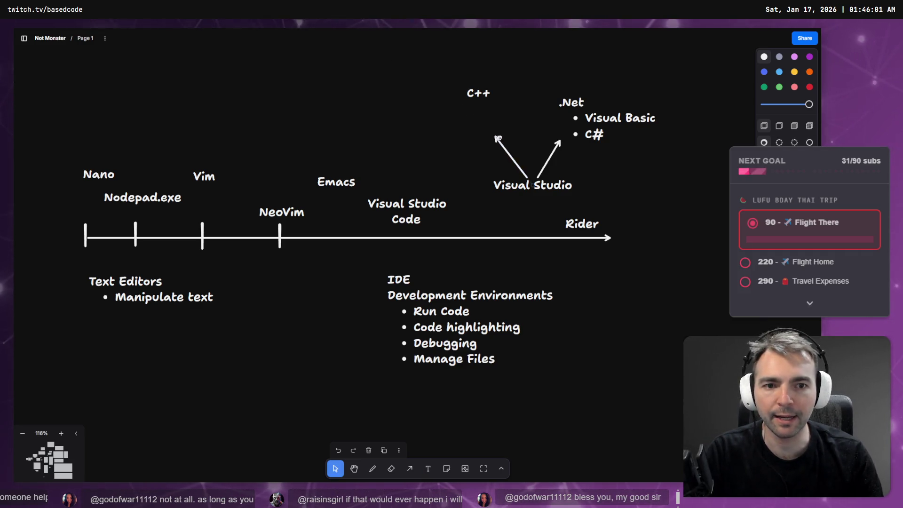
left_click_drag(485, 97, 504, 129)
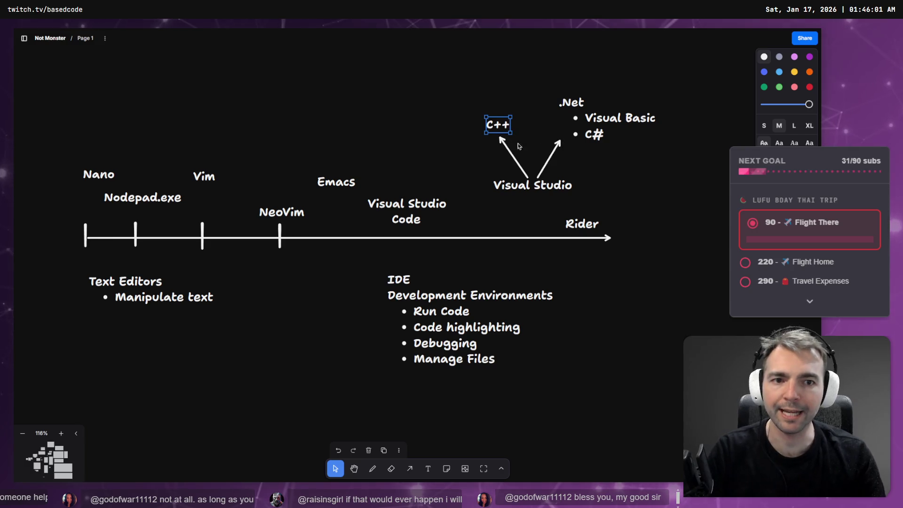
key("Escape")
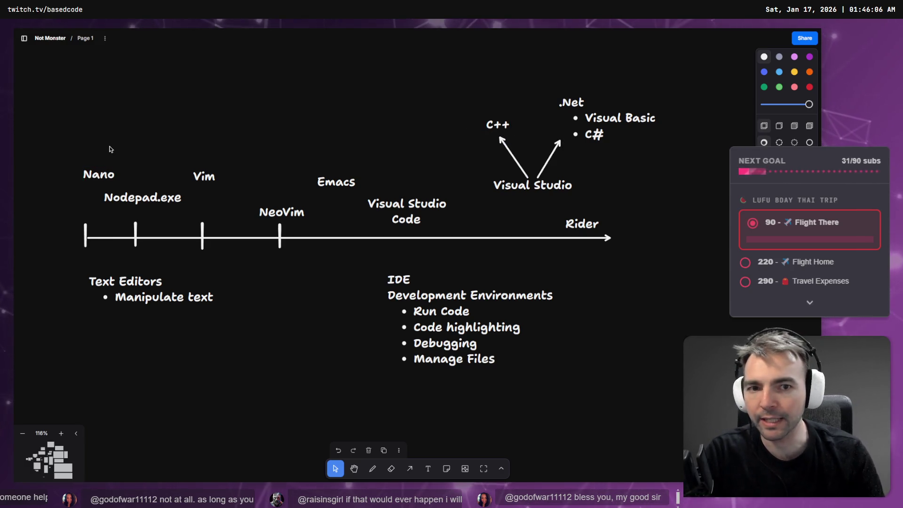
- Draw arrows up from Nano, Nodepad.exe and Vim to a new 'Text' label
key("a")
left_click_drag(103, 172, 115, 127)
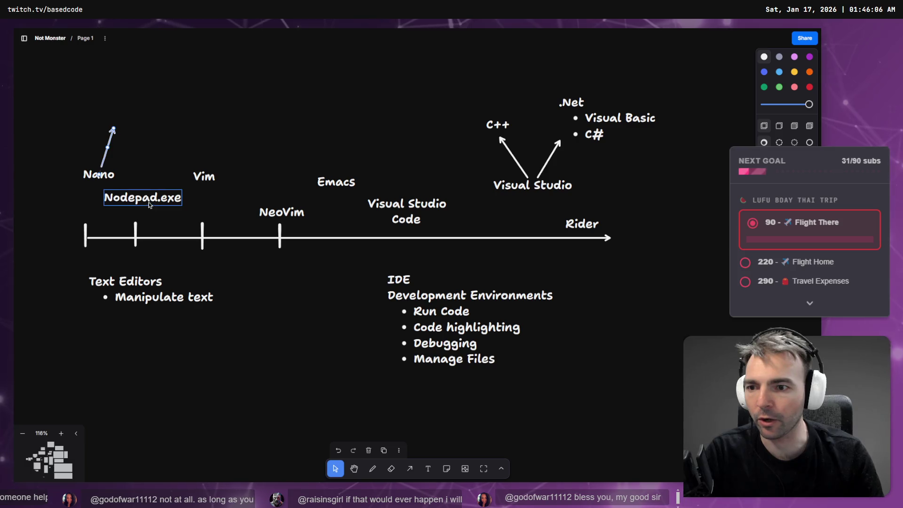
left_click_drag(142, 193, 141, 156)
key("a")
left_click_drag(195, 168, 151, 133)
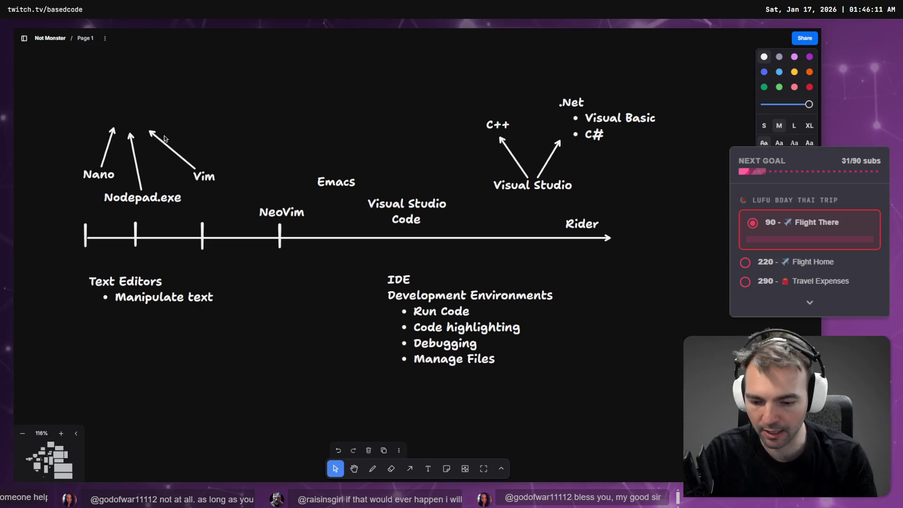
type("Tex")
left_click_drag(146, 121, 133, 117)
- Move Emacs toward the timeline and draw an arrow from Visual Studio Code to C++
left_click(553, 195)
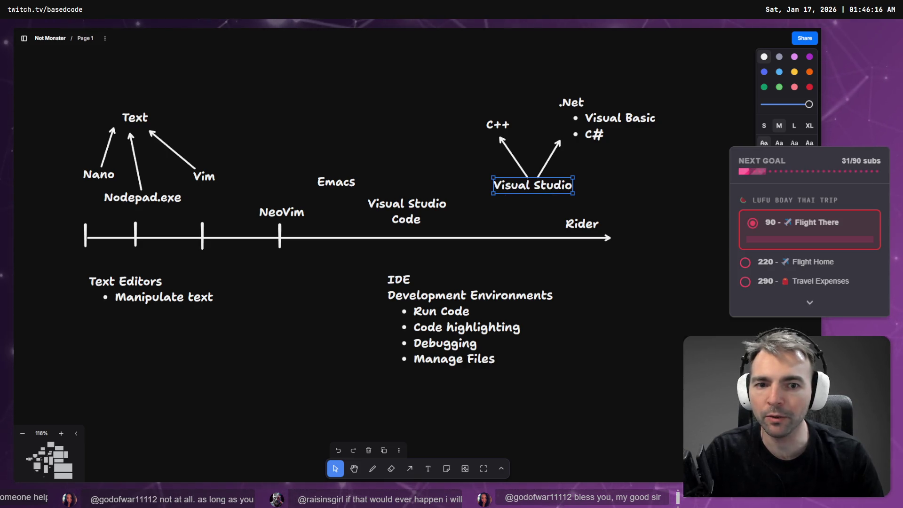
left_click(431, 211)
left_click(342, 182)
mouse_move(342, 182)
left_mouse_down()
mouse_move(336, 197)
mouse_move(161, 120)
left_mouse_up()
key("a")
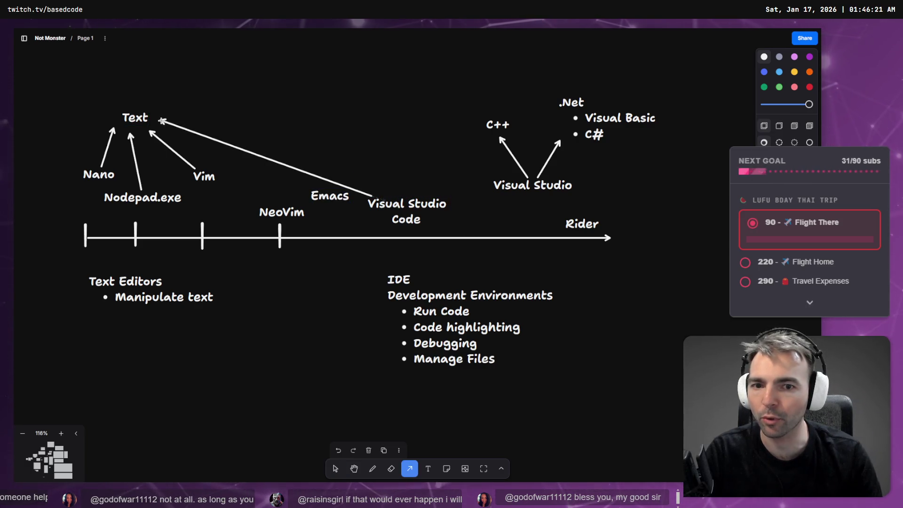
mouse_move(414, 190)
left_mouse_down()
mouse_move(488, 129)
mouse_move(482, 136)
left_mouse_up()
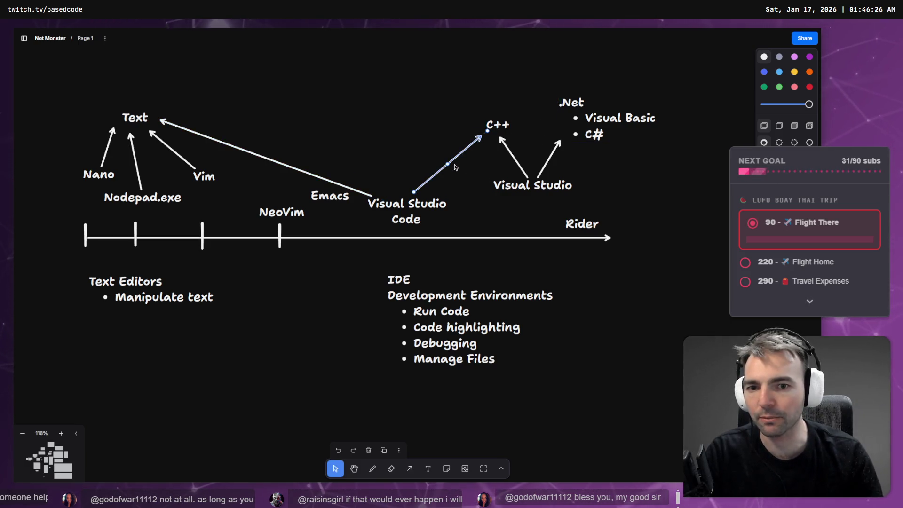
key("Delete")
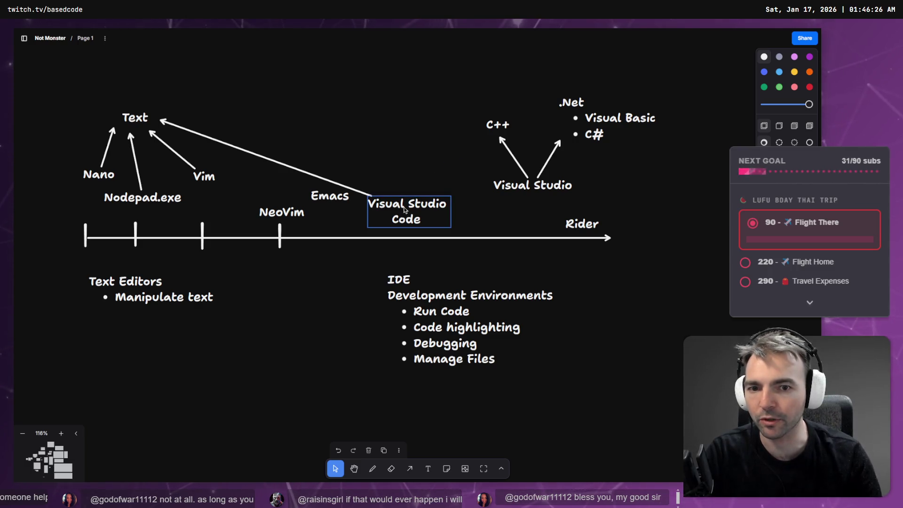
key("a")
left_click_drag(417, 186, 483, 127)
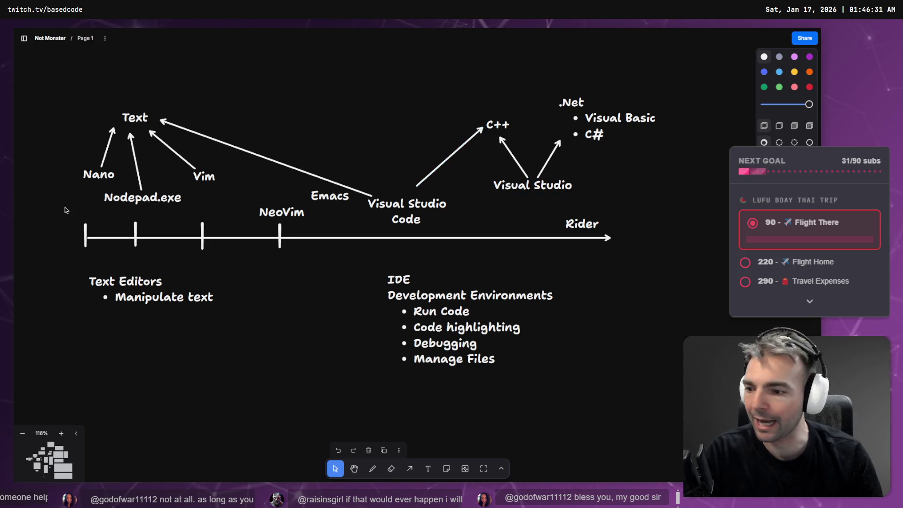
- Place Emacs beside NeoVim, lower Visual Studio above the timeline, and start a label above Visual Studio Code
mouse_move(325, 201)
left_mouse_down()
mouse_move(275, 189)
mouse_move(328, 203)
mouse_move(334, 222)
left_mouse_up()
left_click_drag(533, 182, 517, 211)
left_click(633, 203)
left_click(450, 202)
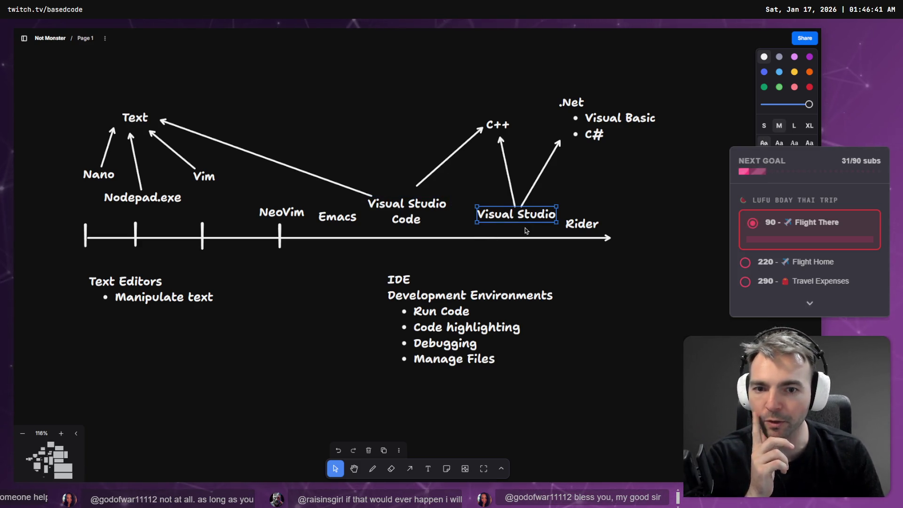
left_click(408, 208)
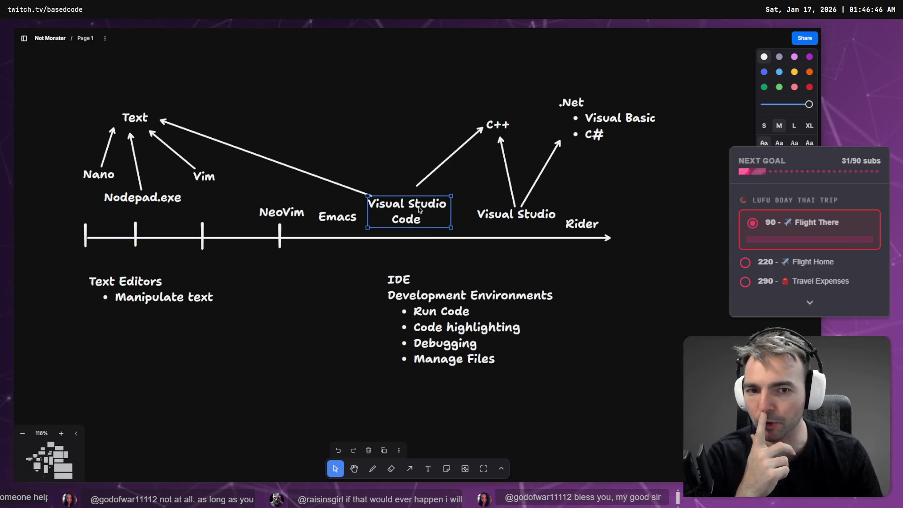
double_click(383, 120)
type("Javasc")
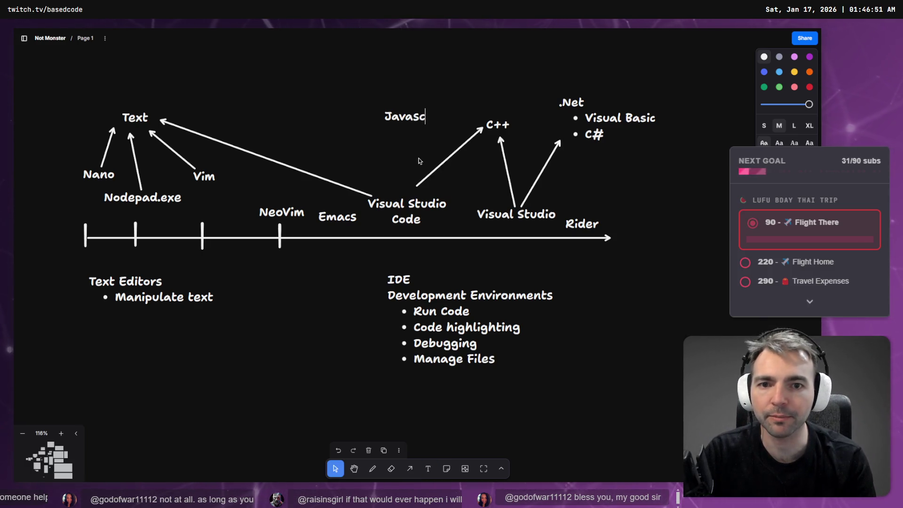
- Add Javascript, Python and Html labels above Visual Studio Code, grouped together
type("ript")
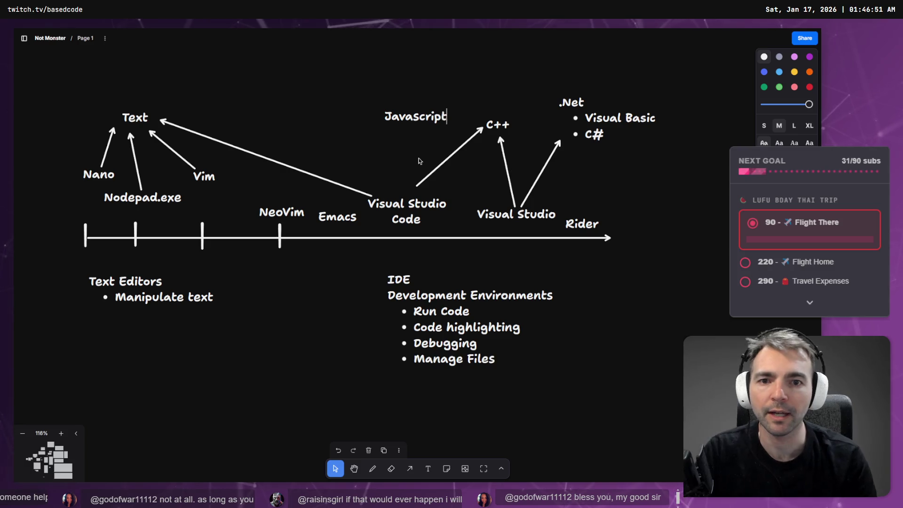
key("Escape")
left_click_drag(417, 114, 398, 108)
double_click(384, 143)
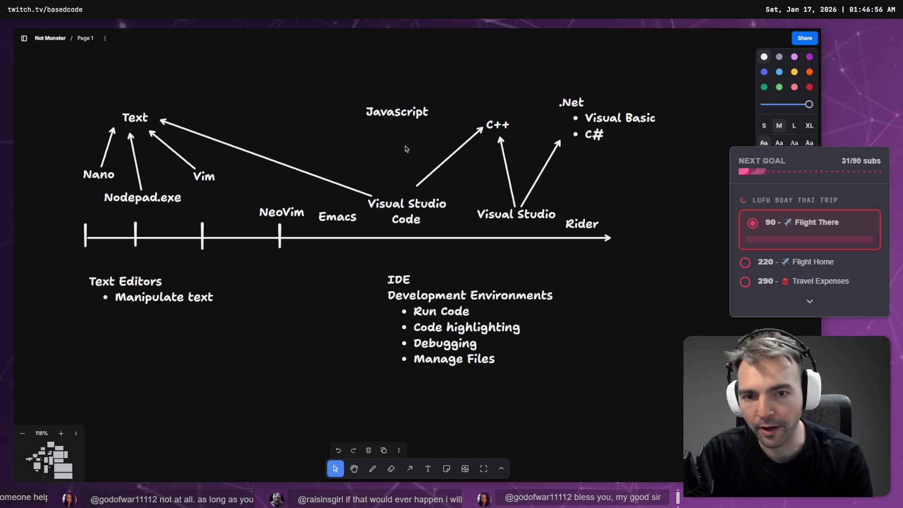
left_click(405, 149)
type("P")
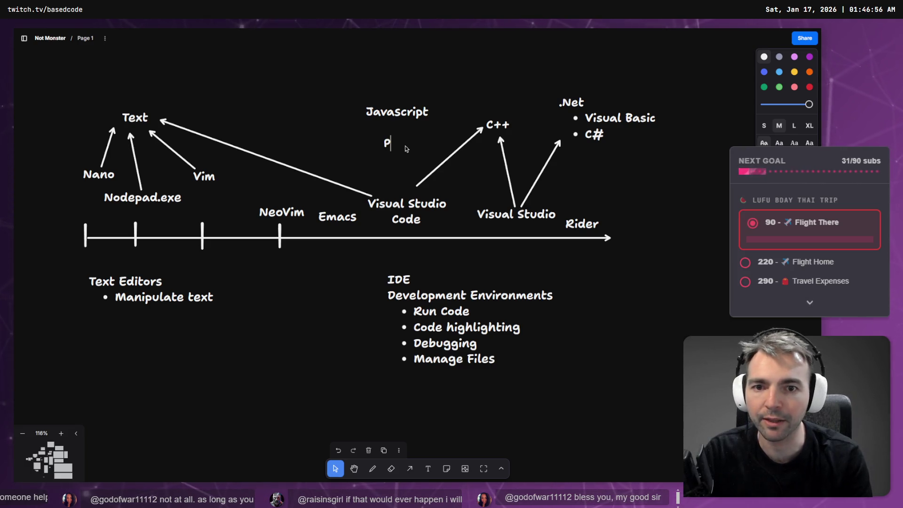
type("ythont")
left_click(323, 134)
type("Html")
left_click(396, 146)
left_click_drag(397, 147, 345, 121)
- Lift Visual Studio up and right with its arrows, then select the entire diagram
key("a")
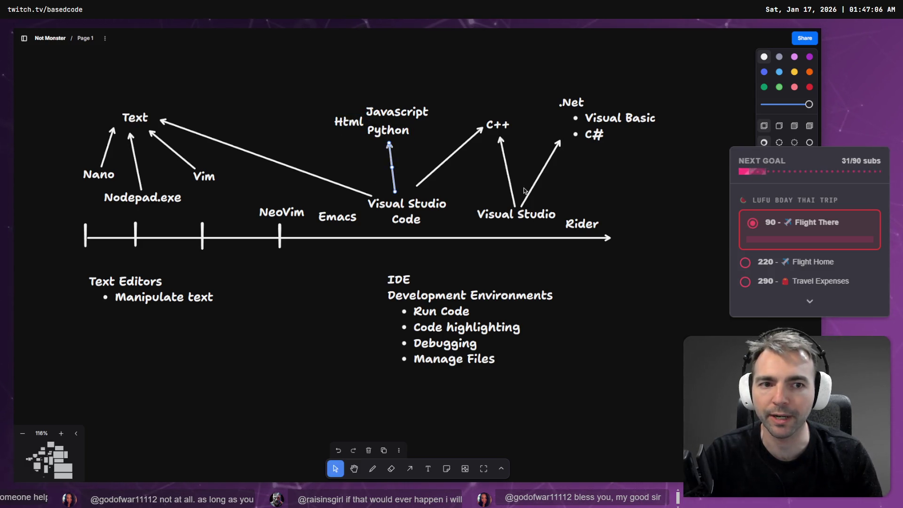
left_click(569, 104)
left_click(516, 214)
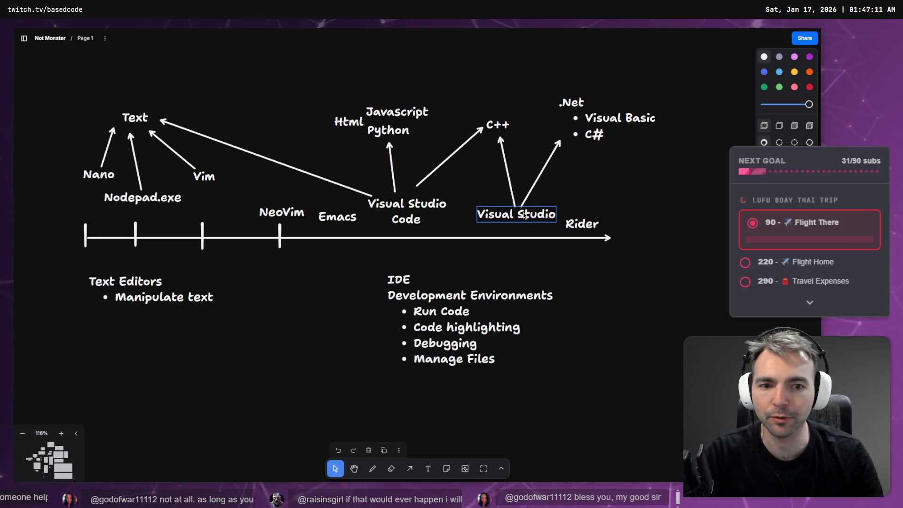
left_click(407, 120)
left_click(388, 131)
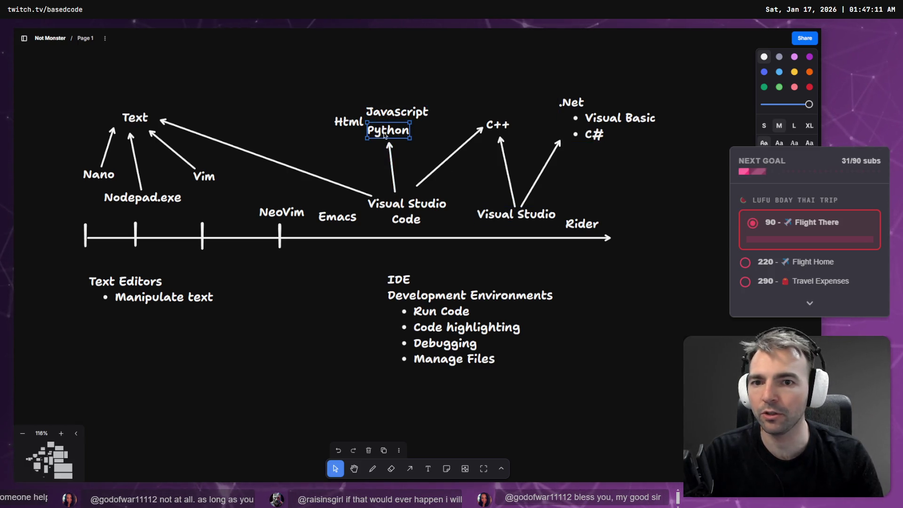
left_click(373, 114)
left_click(356, 121)
left_click_drag(503, 212, 514, 193)
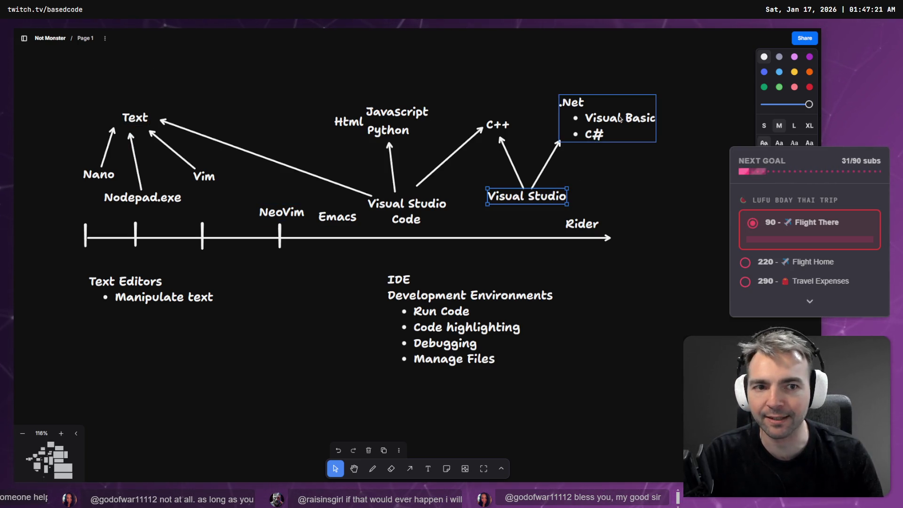
mouse_move(662, 96)
left_mouse_down()
mouse_move(530, 141)
mouse_move(484, 138)
left_mouse_up()
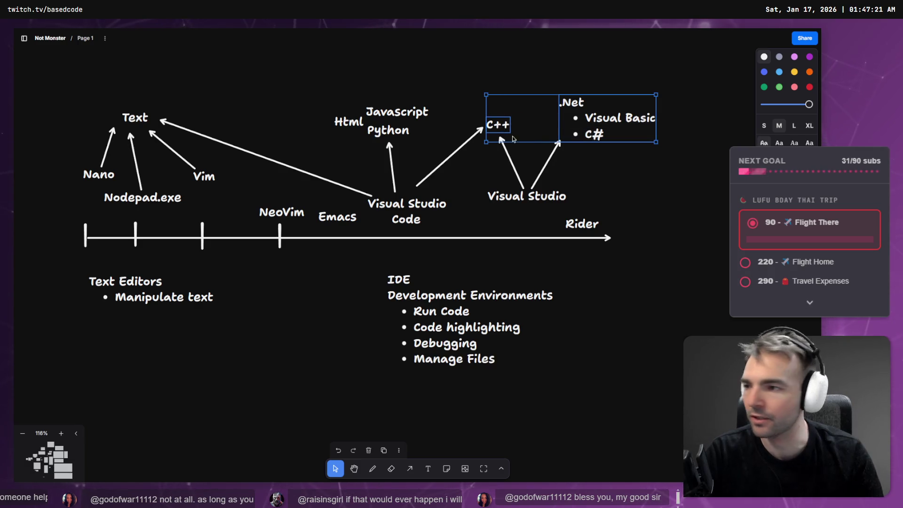
left_click(467, 83)
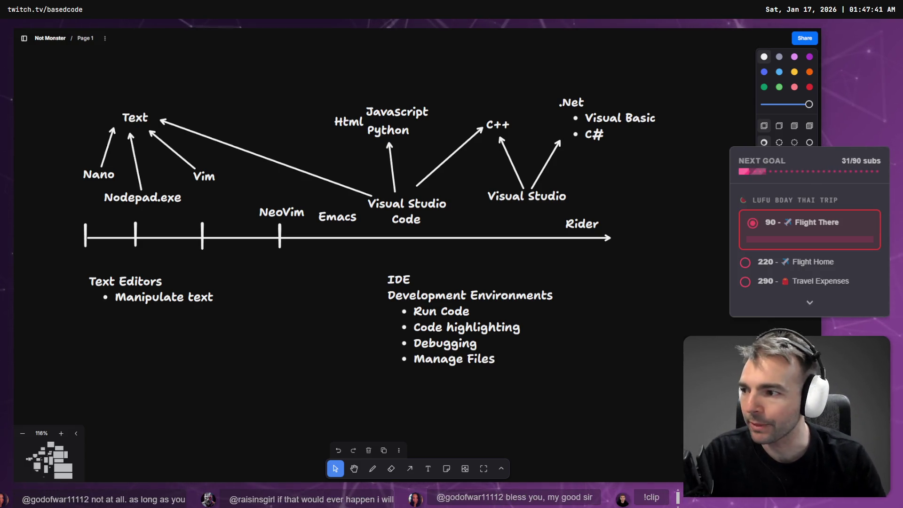
left_click_drag(677, 51, 58, 362)
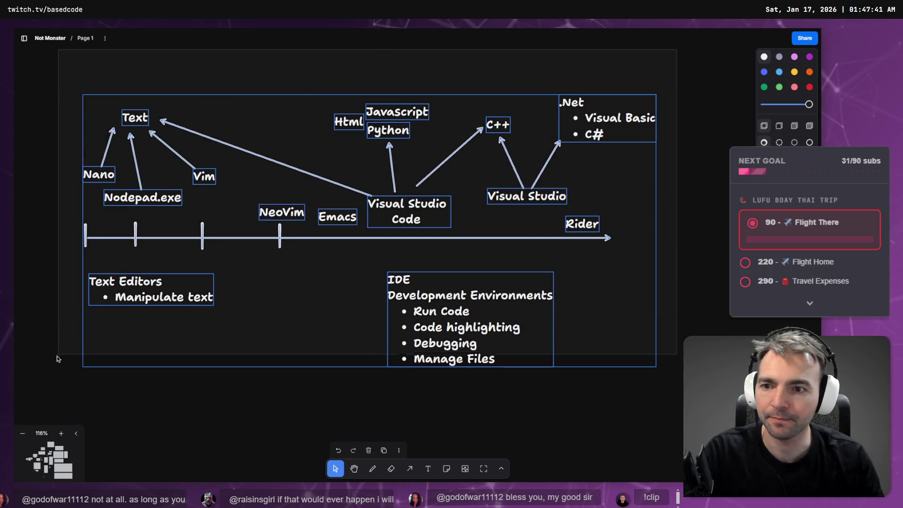
- Delete the selection and switch back to the Godot Engine editor
key("Delete")
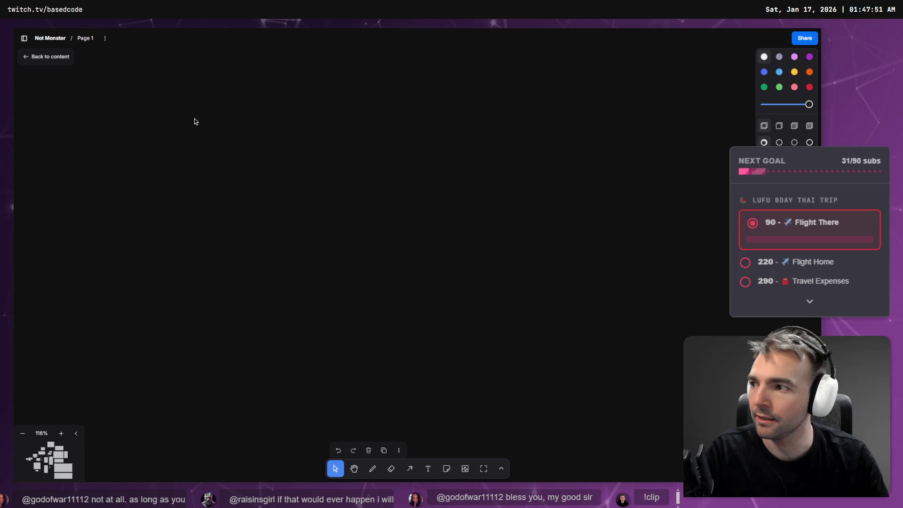
key("alt+Tab")
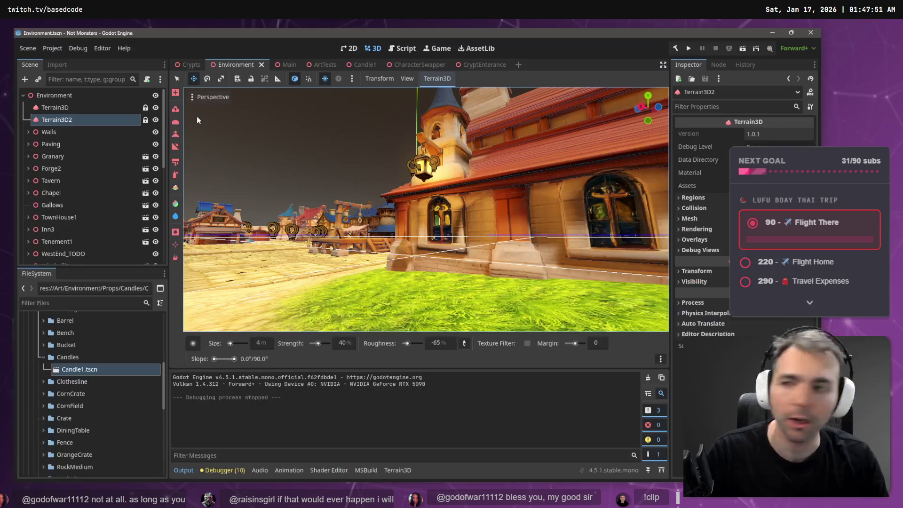